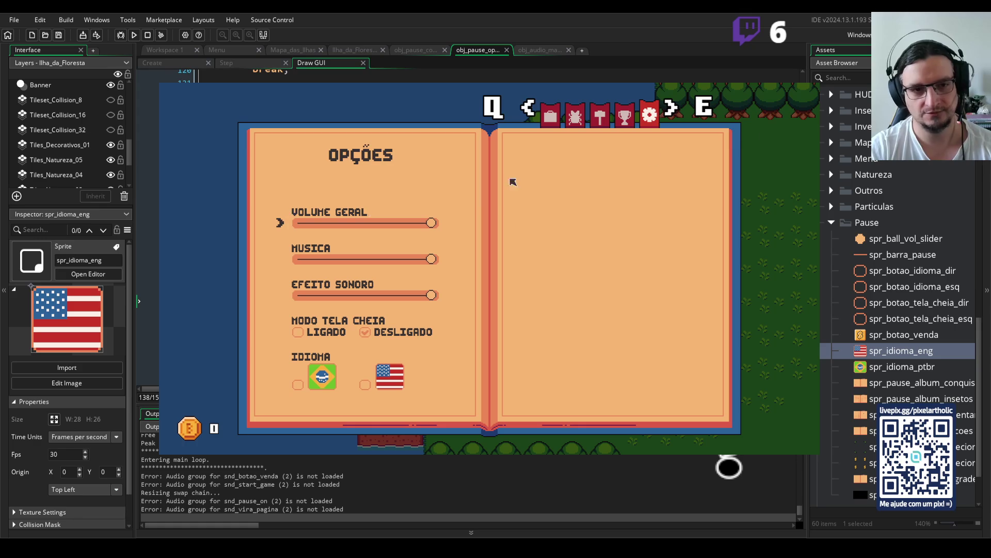
Close the test game, review obj_pause_opcoes's Draw GUI code, and put the caret in case 0's arrow y offset
key("Escape")
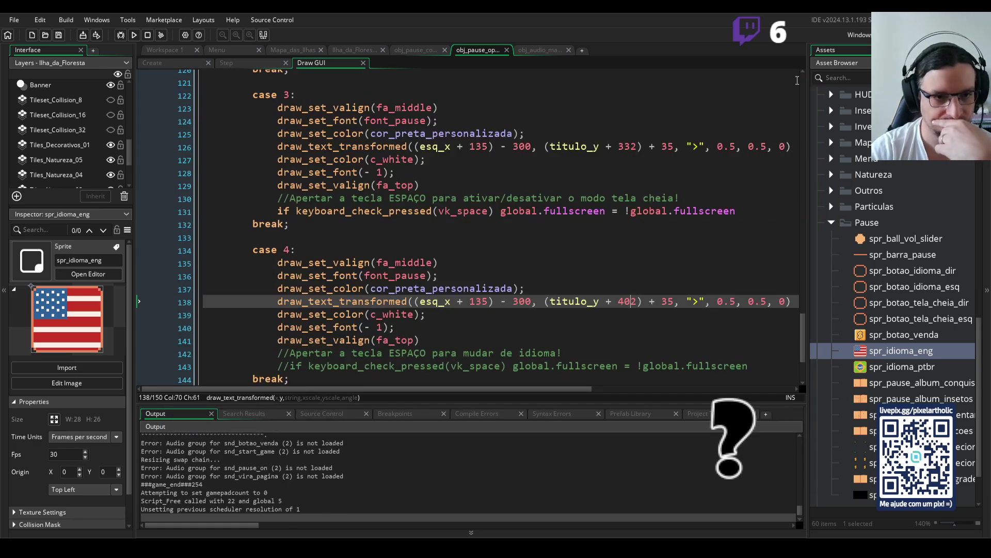
scroll(521, 301, "up", 8)
scroll(522, 299, "up", 5)
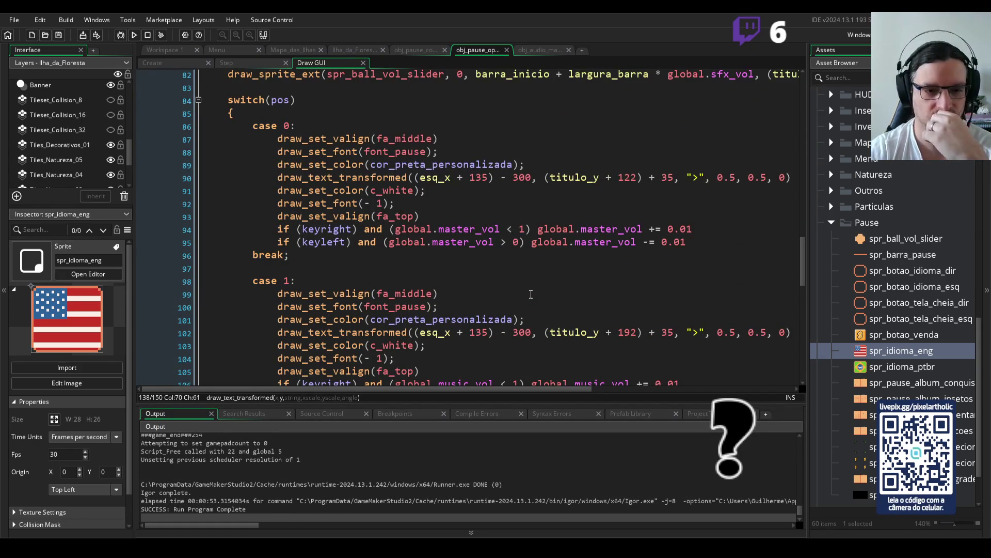
scroll(531, 294, "up", 3)
scroll(520, 236, "down", 2)
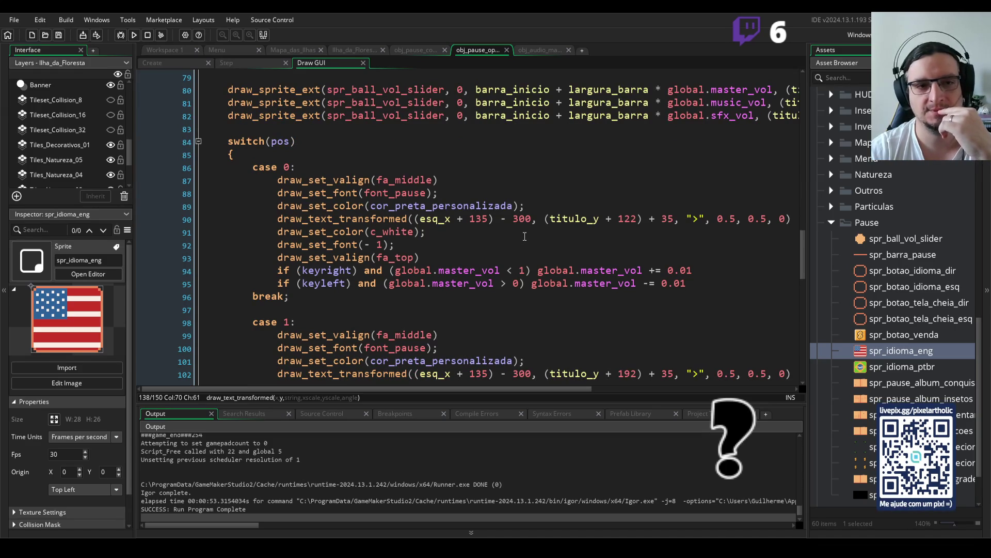
scroll(525, 236, "up", 5)
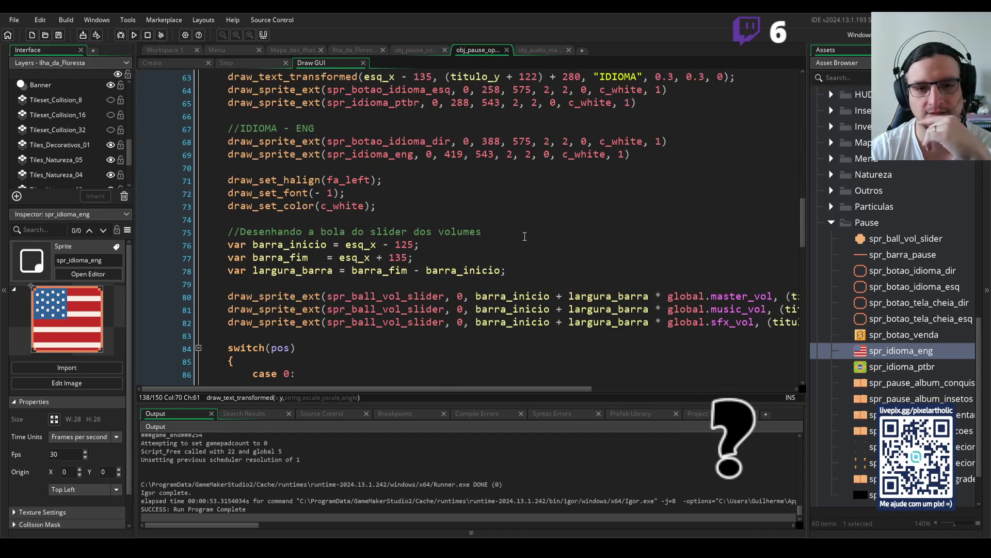
scroll(524, 236, "up", 10)
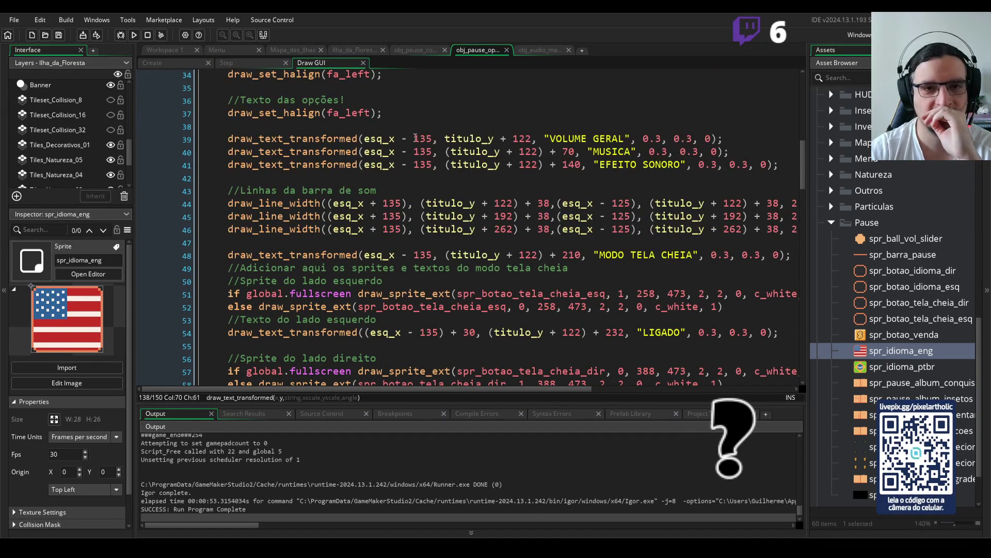
scroll(486, 139, "down", 13)
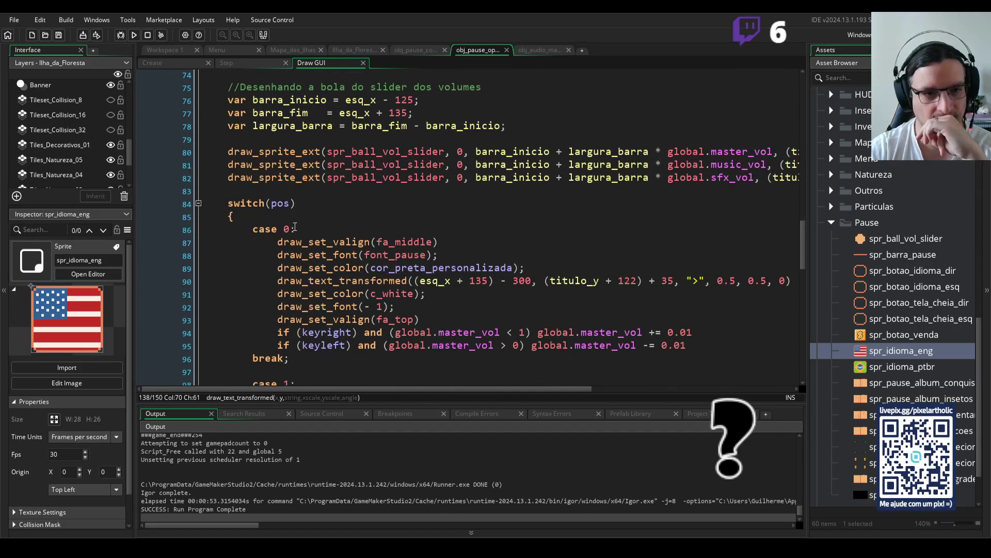
left_click(627, 280)
Change case 0's arrow offset from titulo_y + 122 to titulo_y + 102 and run the game
key("BackSpace")
type("0")
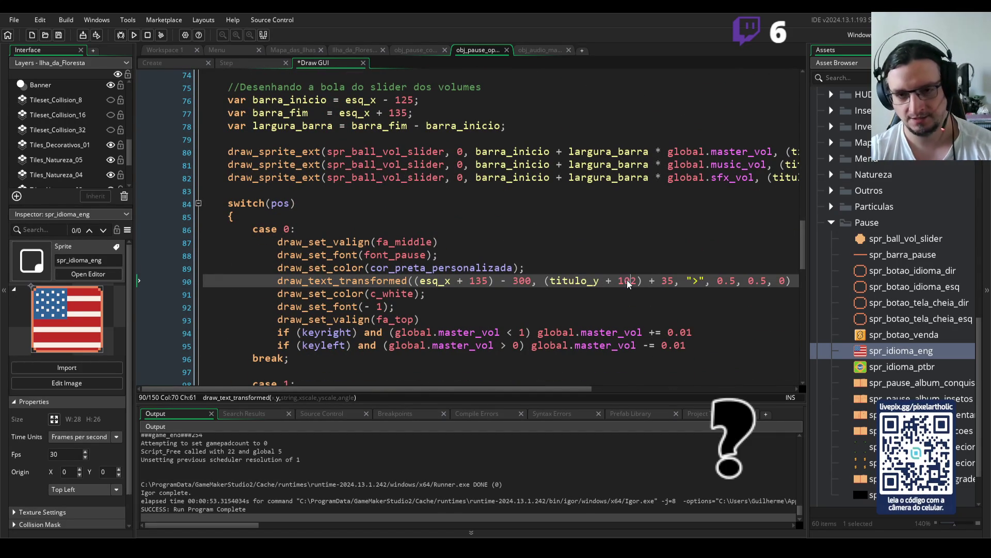
key("F5")
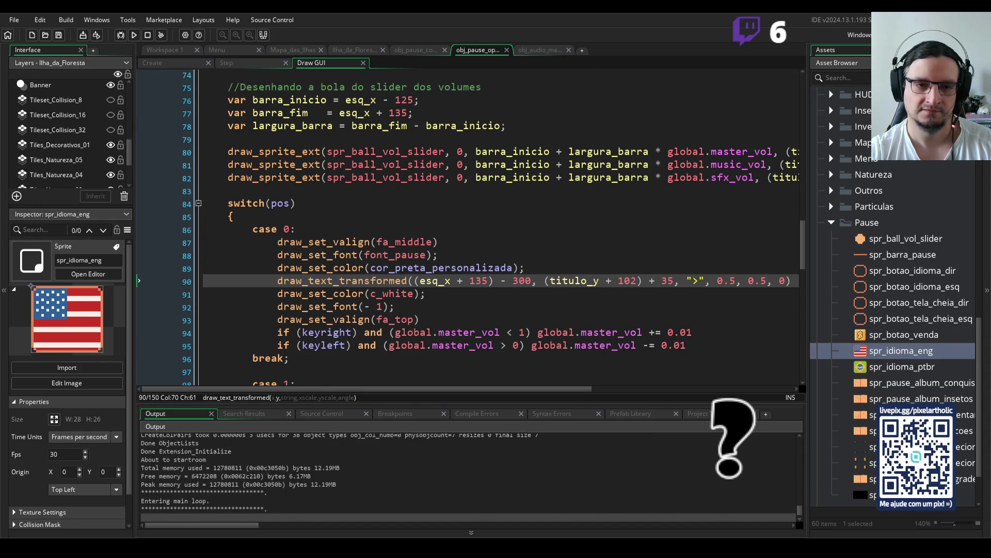
On the pause Opções page, move the arrow through Volume Geral, Musica and Modo Tela Cheia, then close the game
key("Escape")
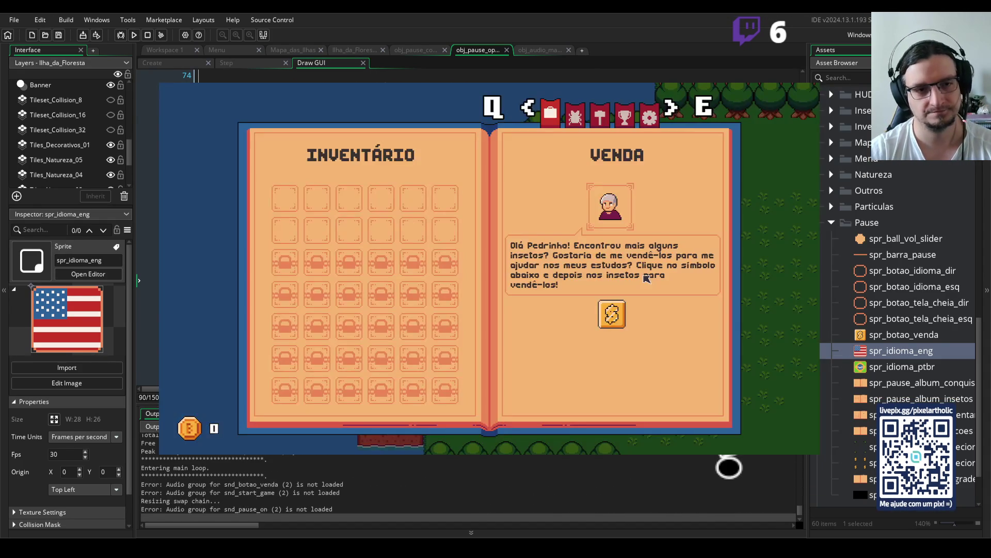
key("Escape")
key("Escape")
key("q")
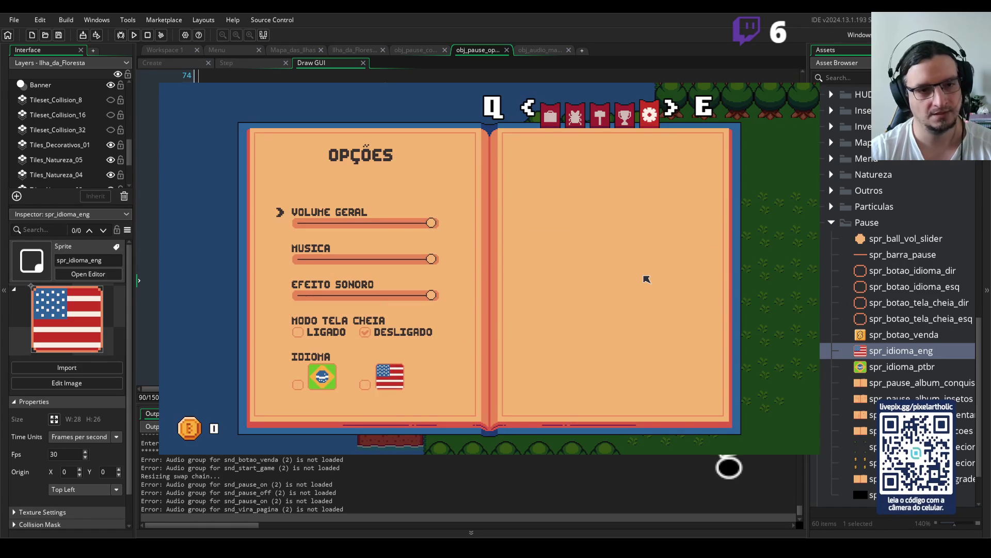
key("Down")
key("Up")
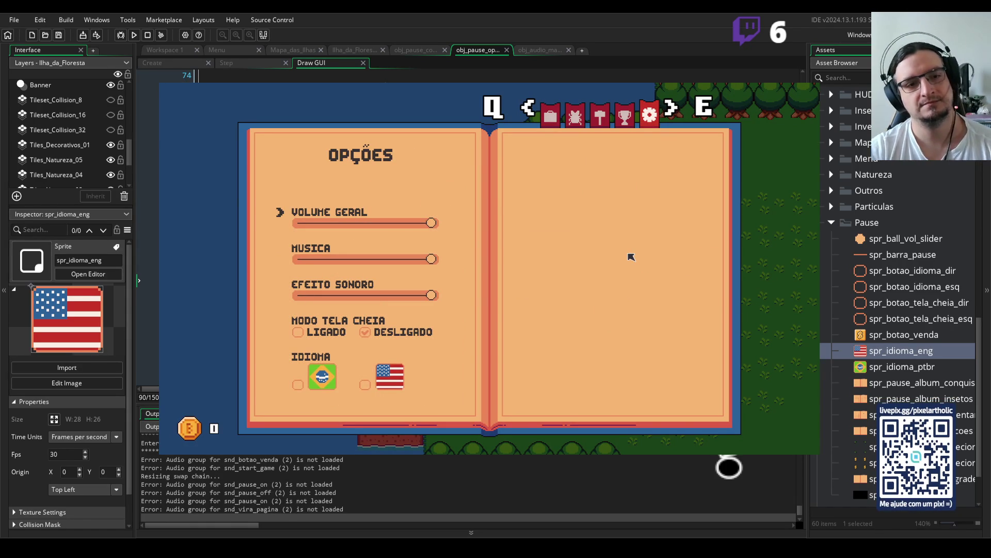
key("Down")
key("Down")
key("Down")
key("Left")
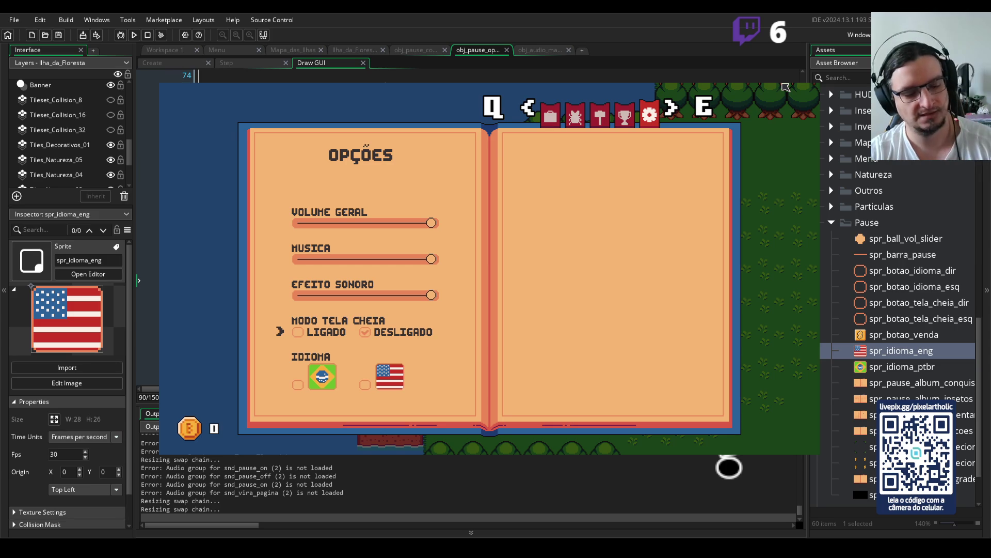
key("Up")
key("Up")
key("Up")
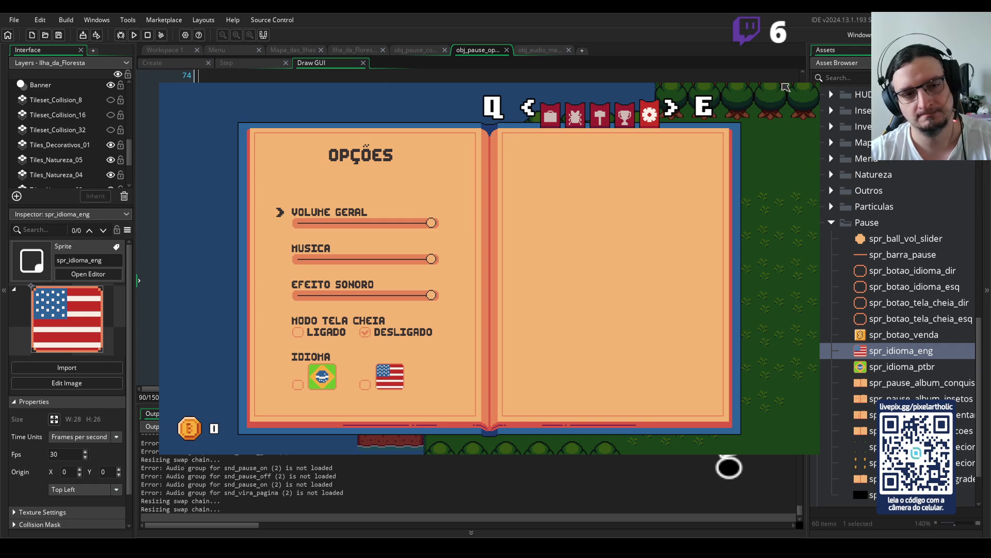
key("Escape")
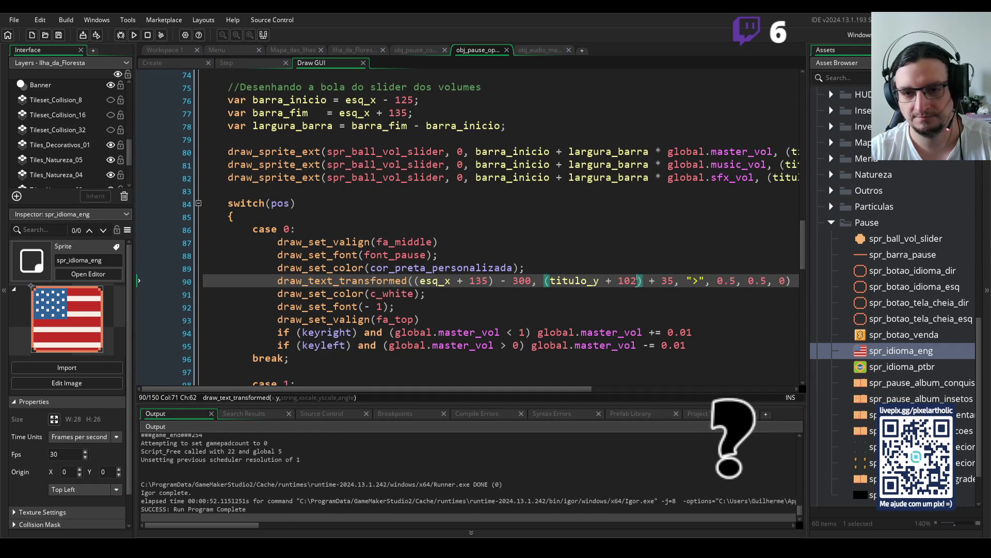
Set the arrow offset to titulo_y + 100, run, toggle fullscreen, and close the game
type("0")
key("F5")
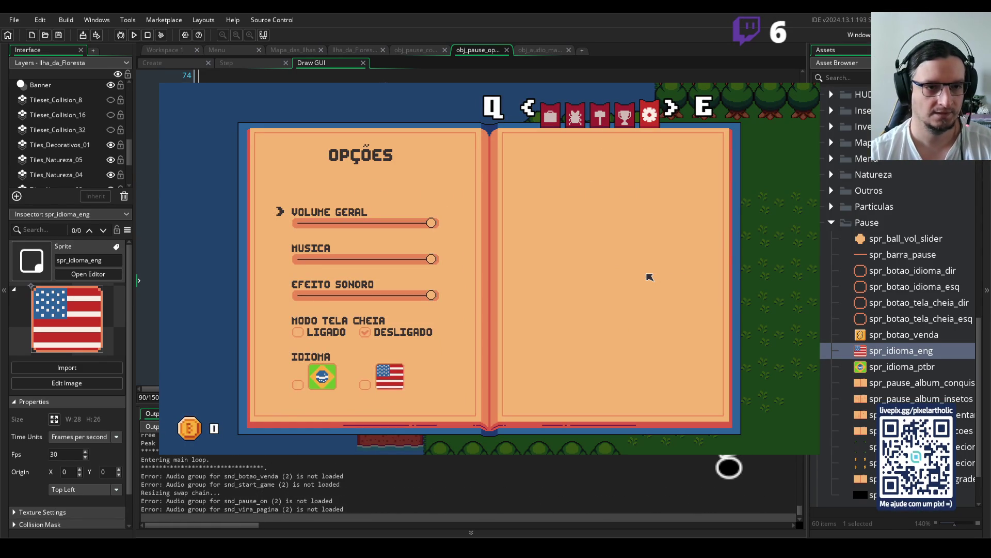
key("Down")
key("Down")
key("Down")
key("Return")
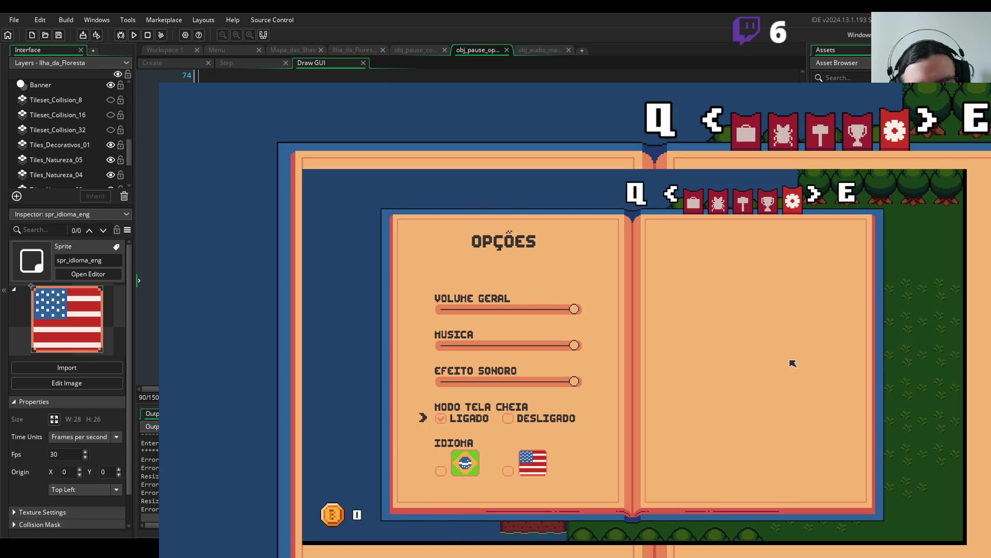
key("e")
key("Escape")
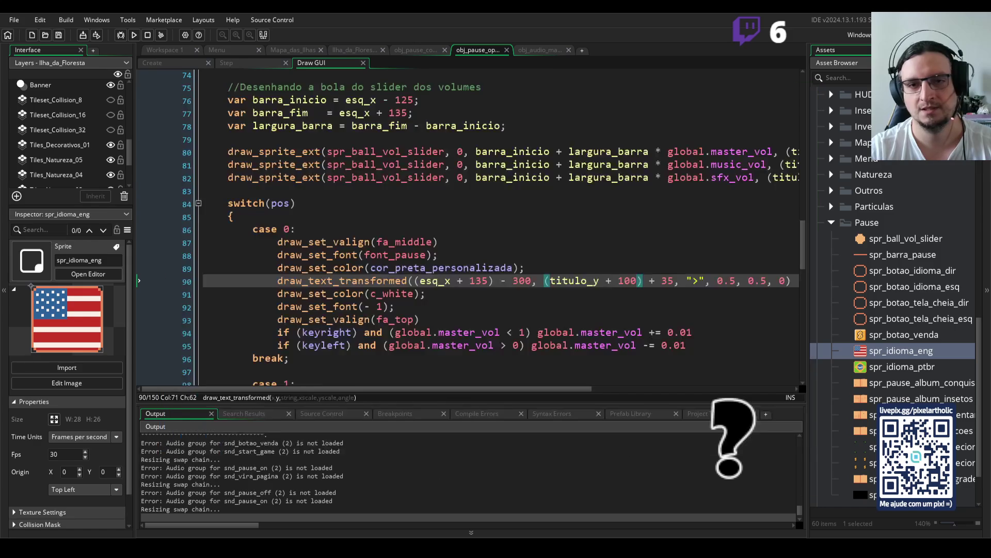
Change the offset to titulo_y + 105, run, check the Opções page with fullscreen on, then close
key("BackSpace")
type("5")
key("F5")
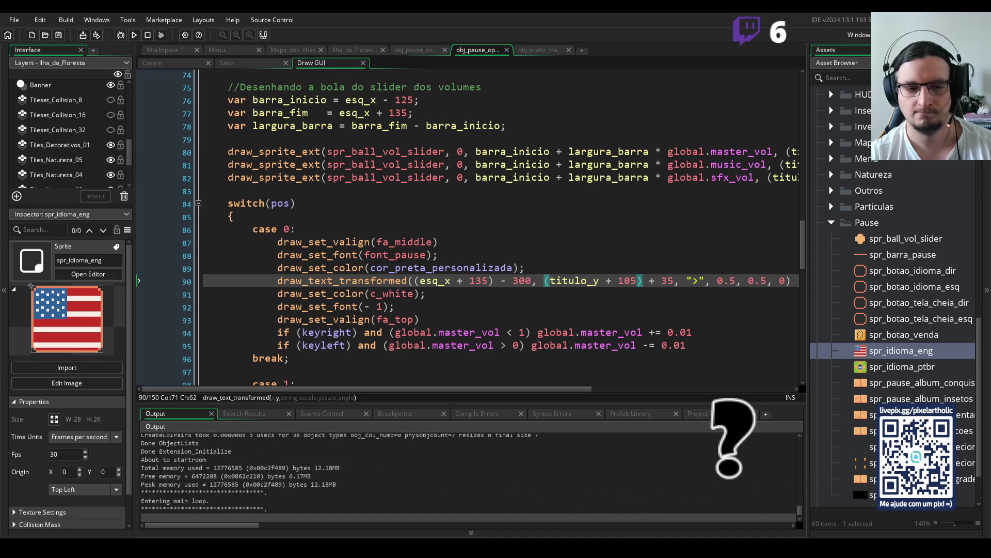
key("Escape")
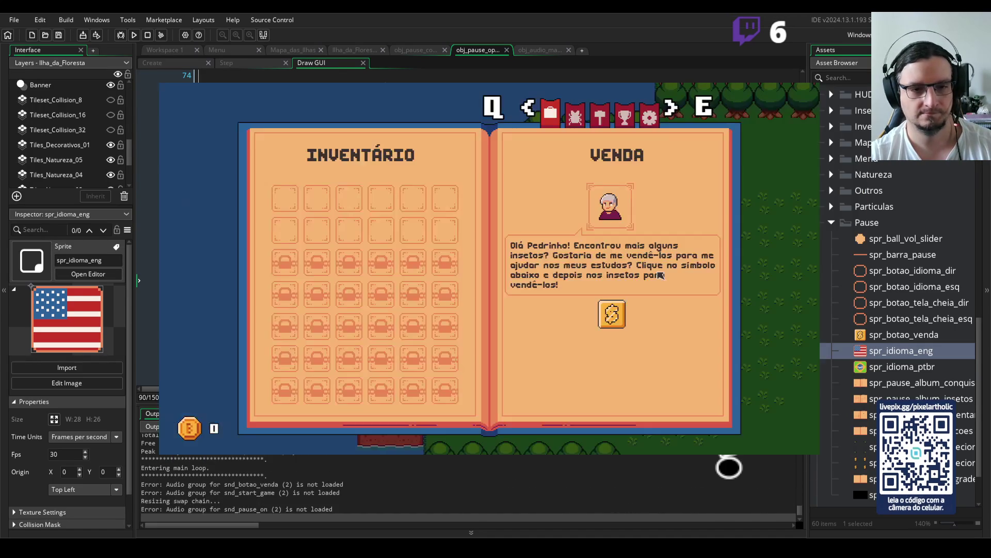
key("q")
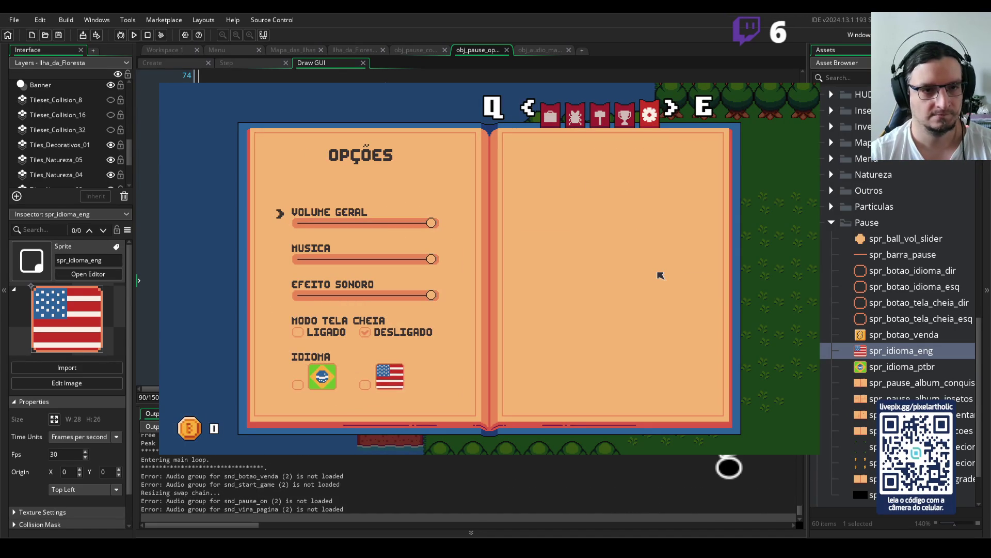
key("Down")
key("Down")
key("Left")
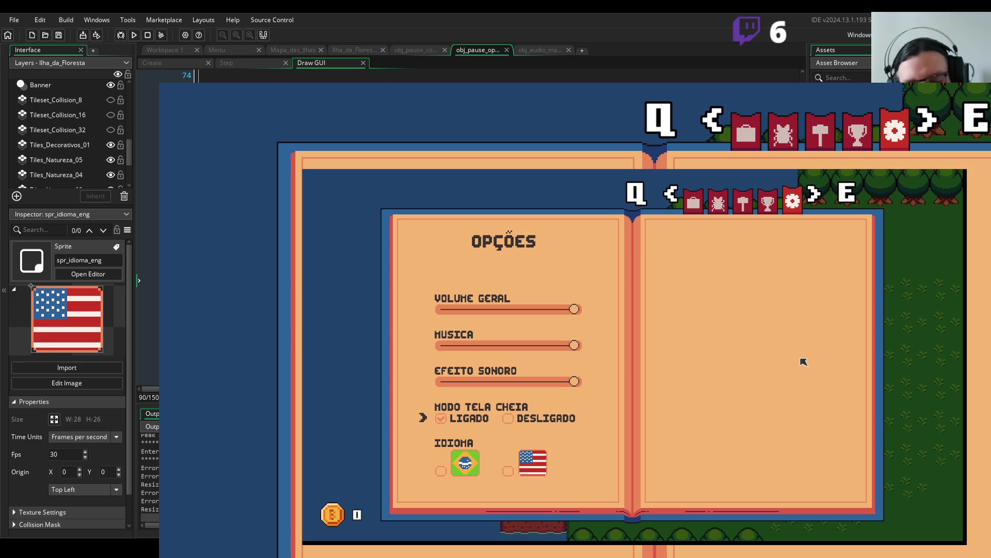
key("Escape")
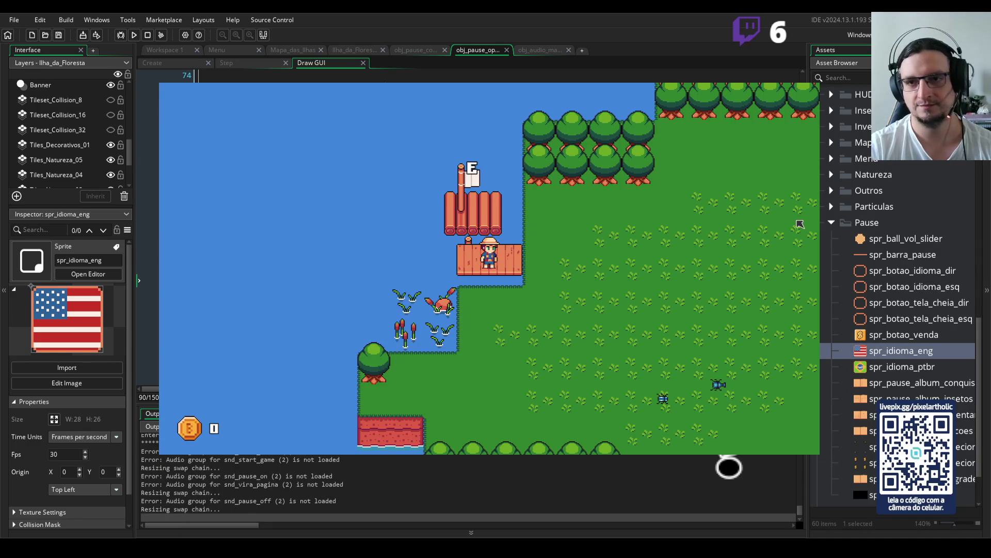
key("Escape")
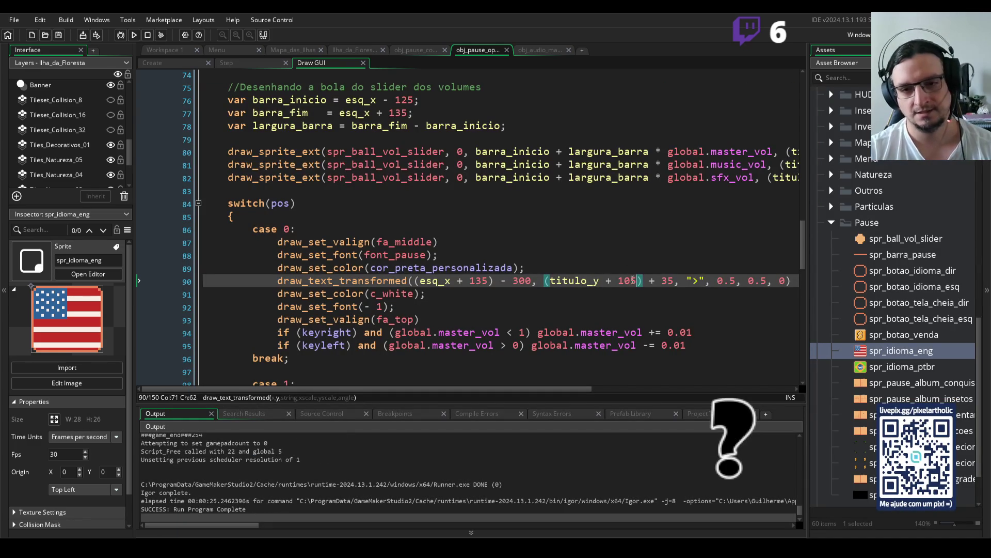
Change the offset to titulo_y + 106, run, toggle fullscreen on the Opções page, and return to the editor
key("Left")
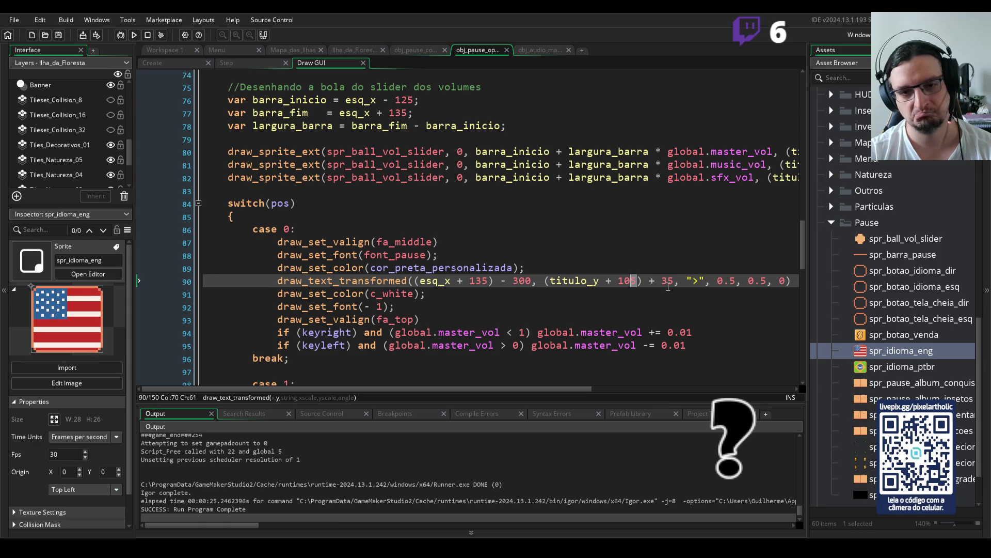
type("6")
key("F5")
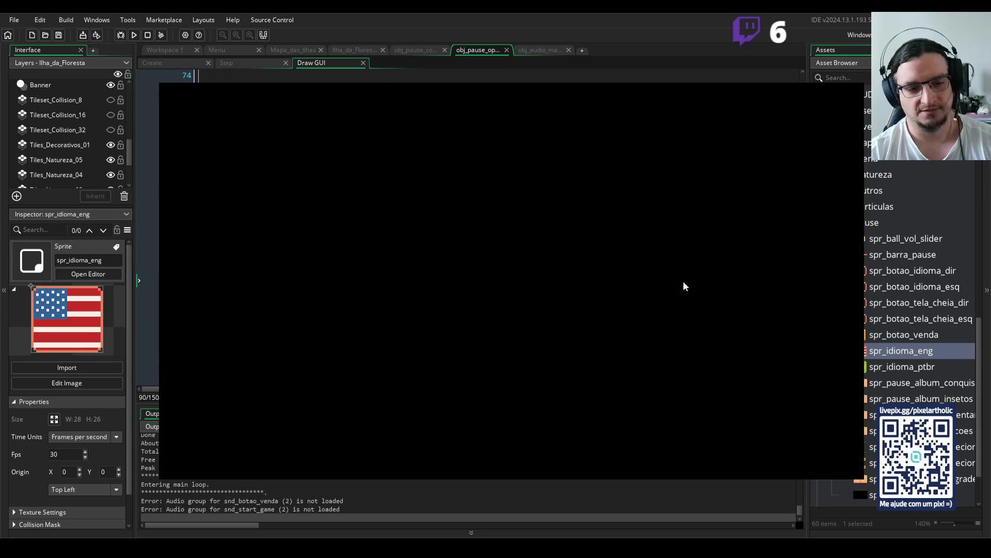
key("q")
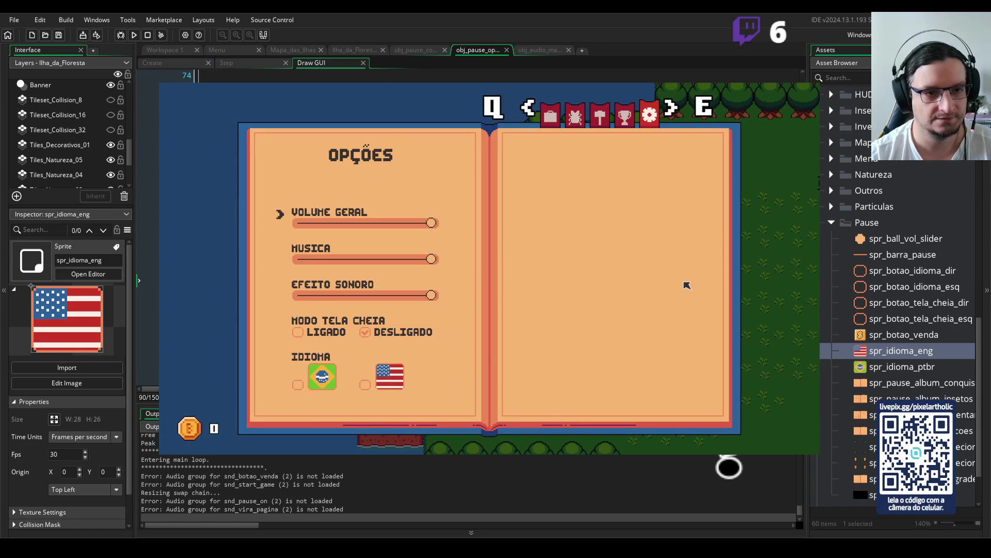
key("Down")
key("Down")
key("Down")
key("Left")
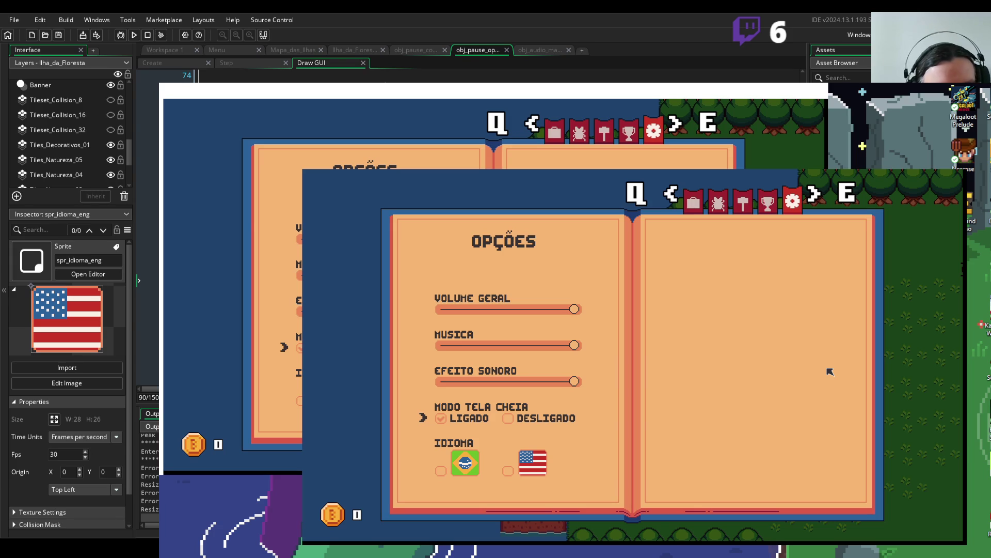
key("Escape")
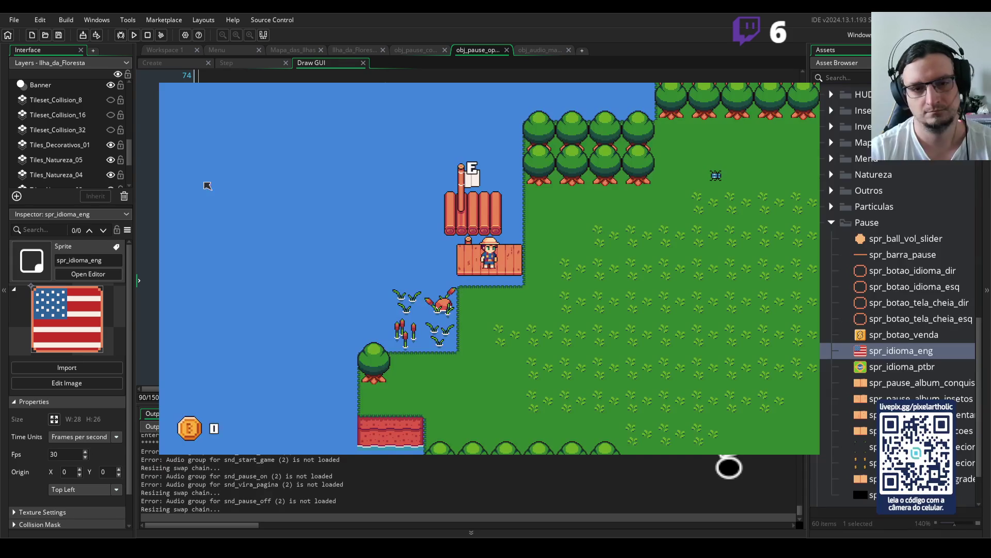
left_click(811, 87)
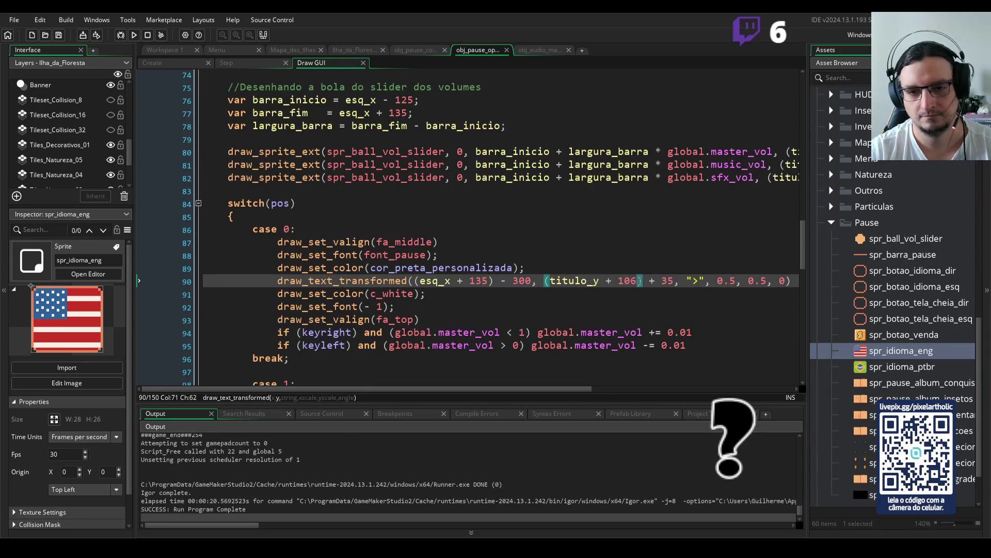
key("F5")
type("4")
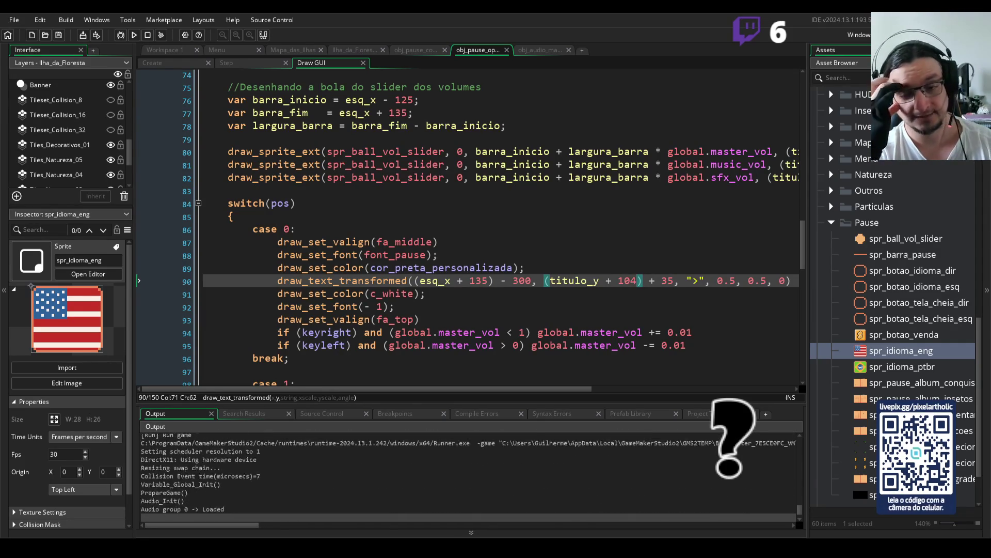
key("Return")
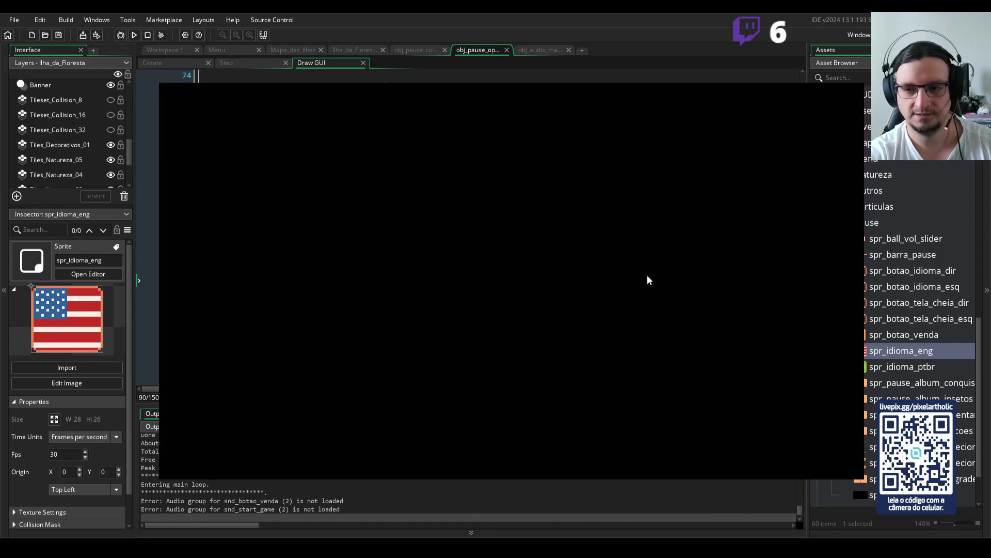
key("Escape")
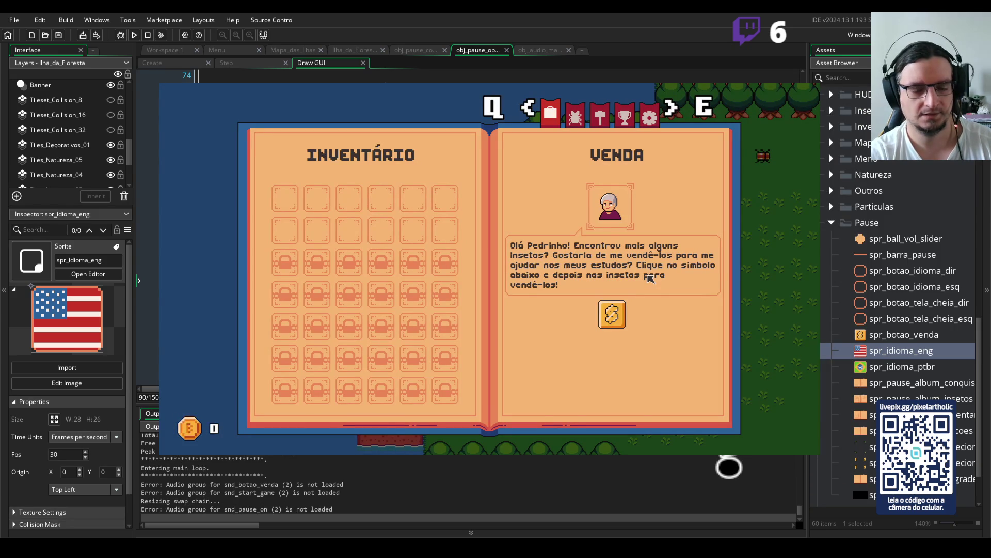
key("q")
key("Down")
key("Down")
key("Down")
key("Left")
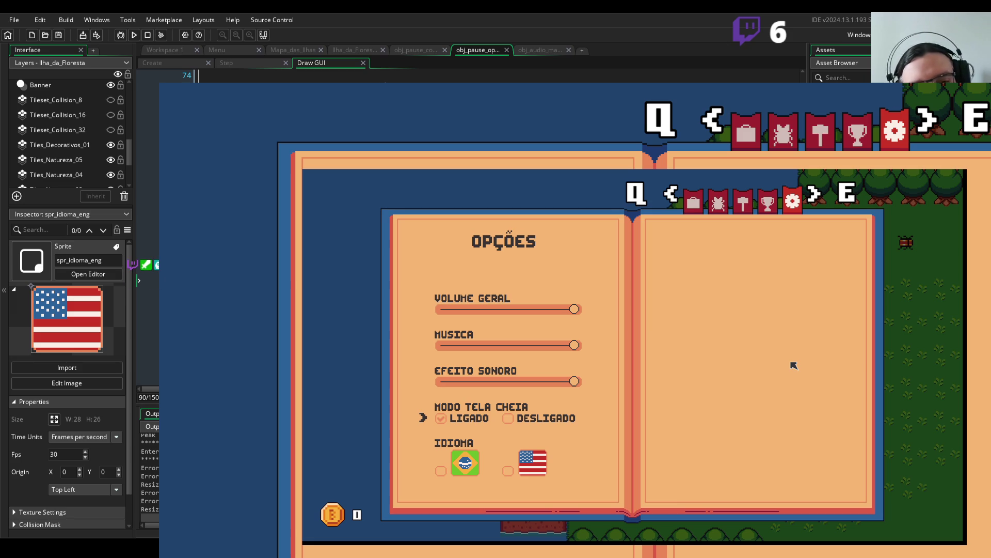
key("Escape")
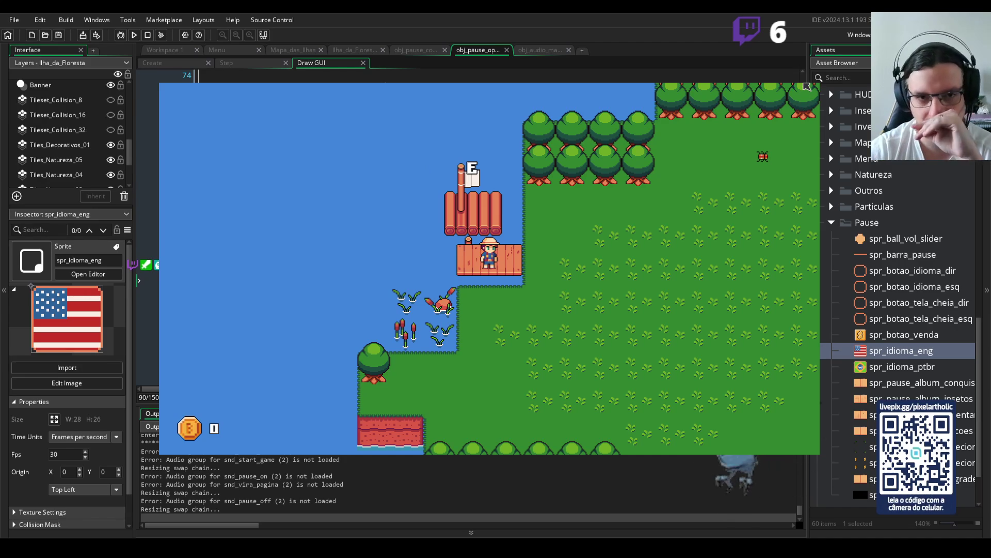
key("Escape")
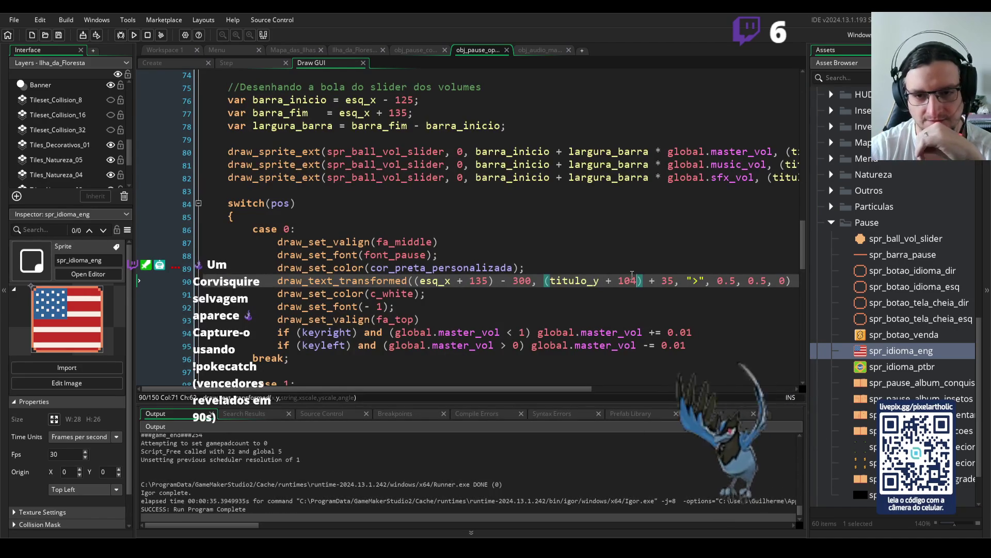
Change line 90's offset from titulo_y + 104 to titulo_y + 101, test-run the pause menu, and close it
key("shift+Left")
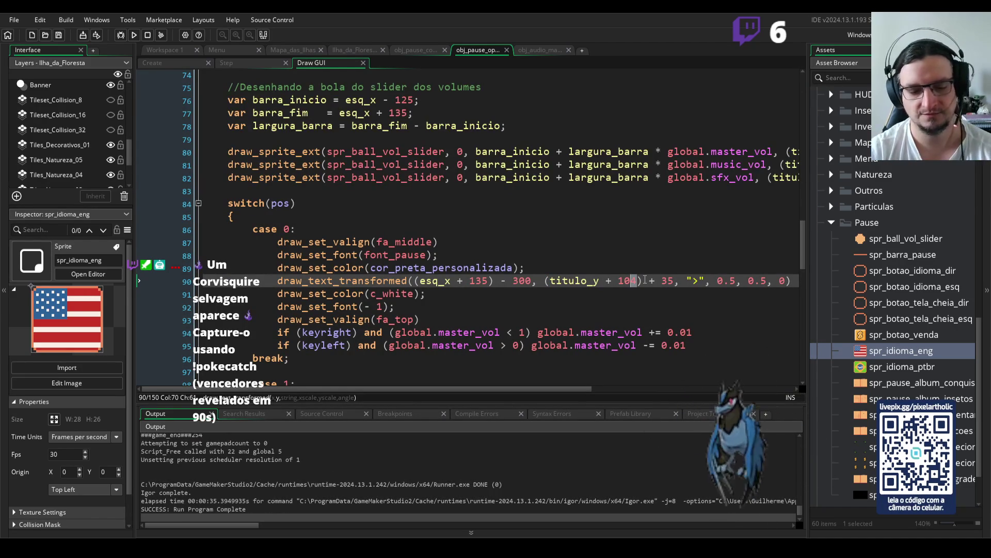
type("1")
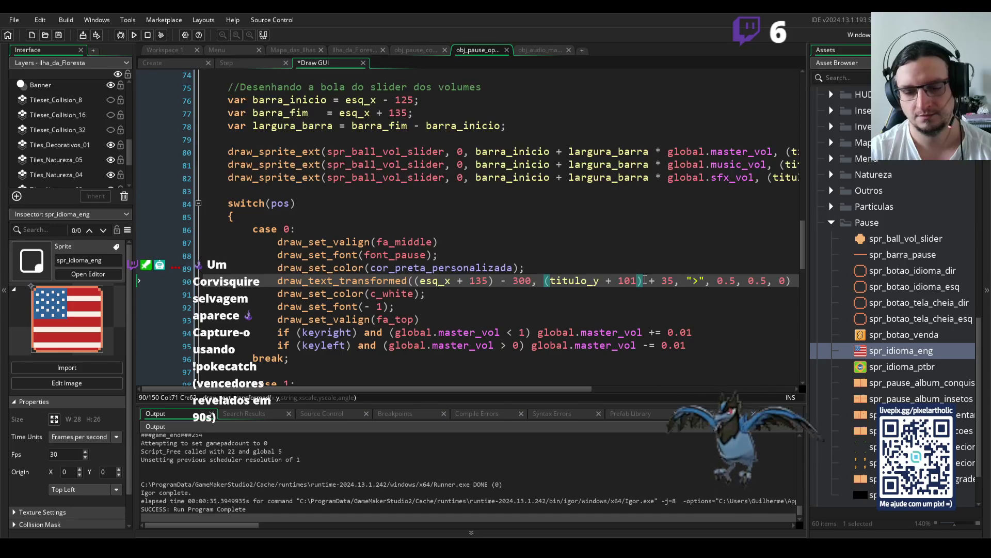
key("F5")
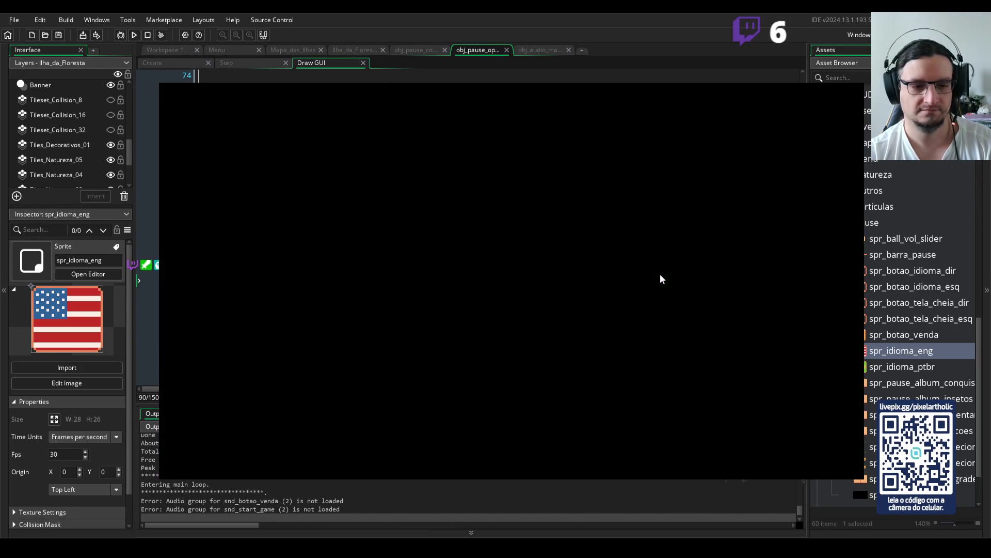
key("Escape")
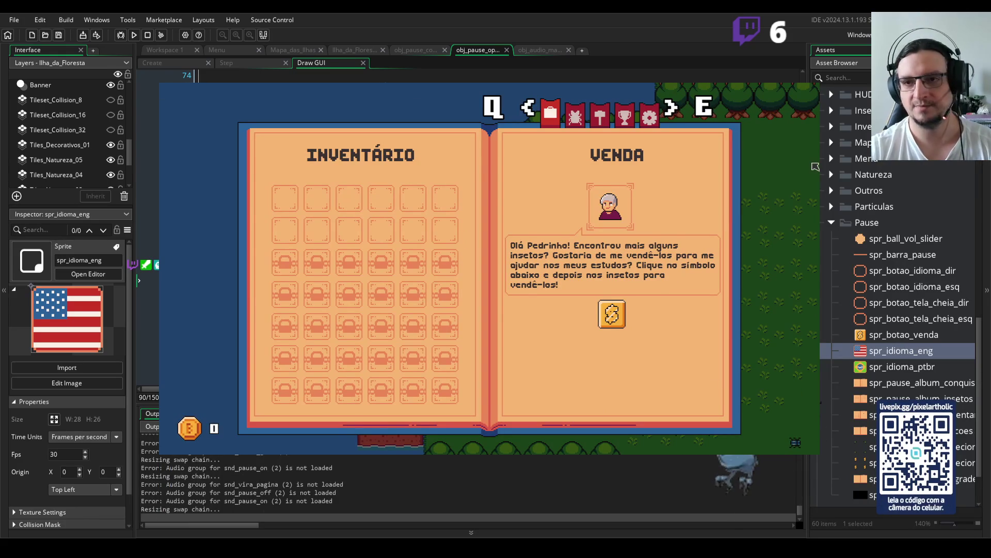
key("alt+F4")
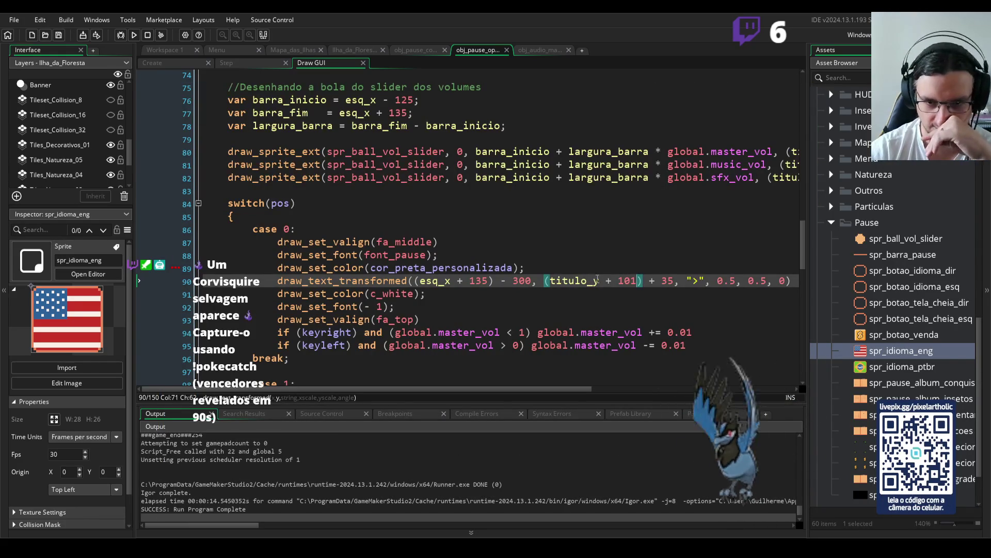
left_click(605, 281)
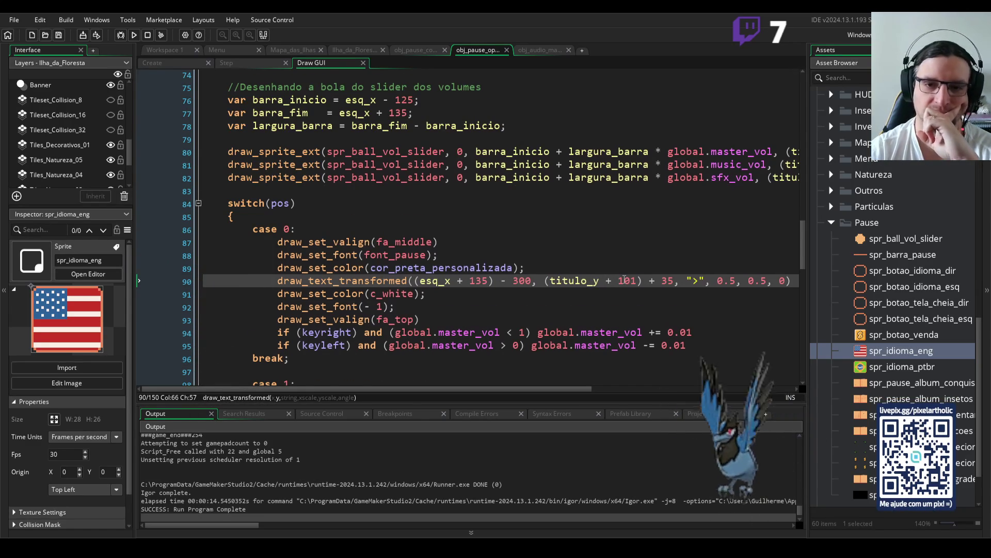
Change the Musica row's arrow offset from 192 to 171
scroll(624, 279, "down", 3)
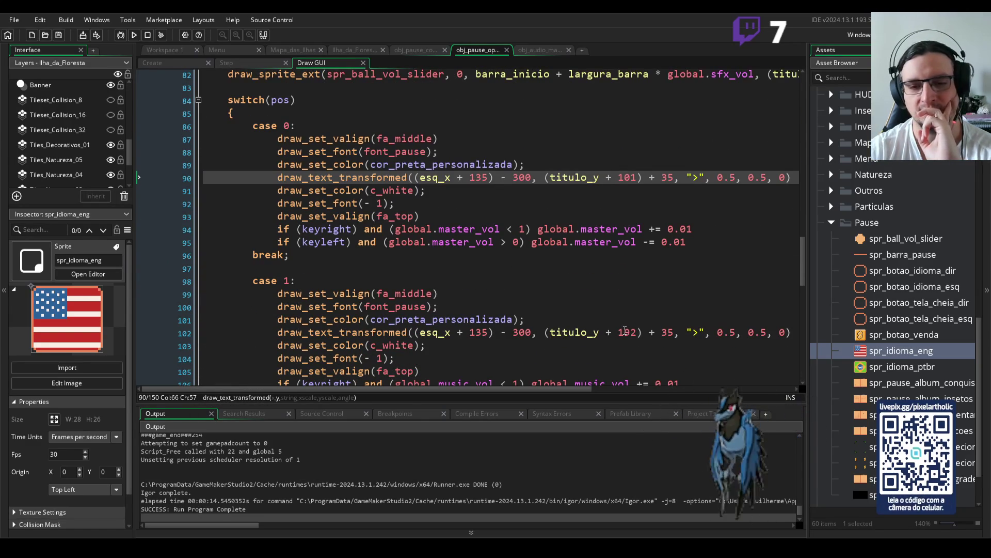
left_click(637, 332)
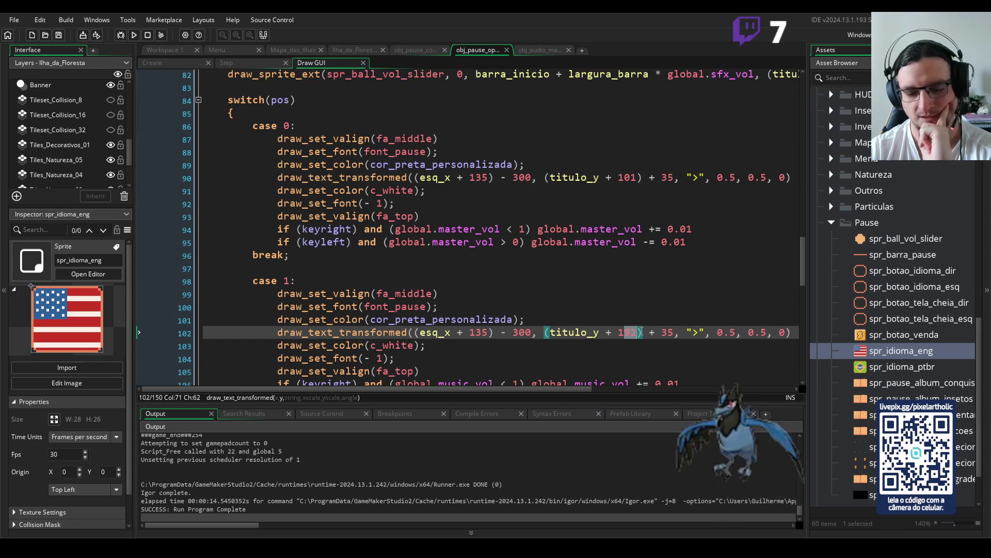
key("BackSpace")
key("BackSpace")
type("71")
scroll(640, 328, "down", 4)
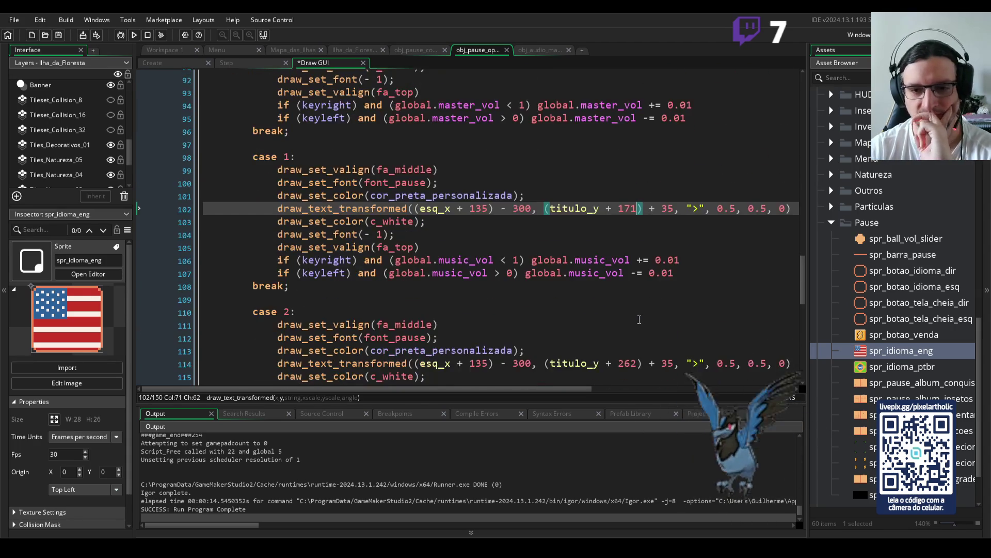
scroll(646, 305, "up", 3)
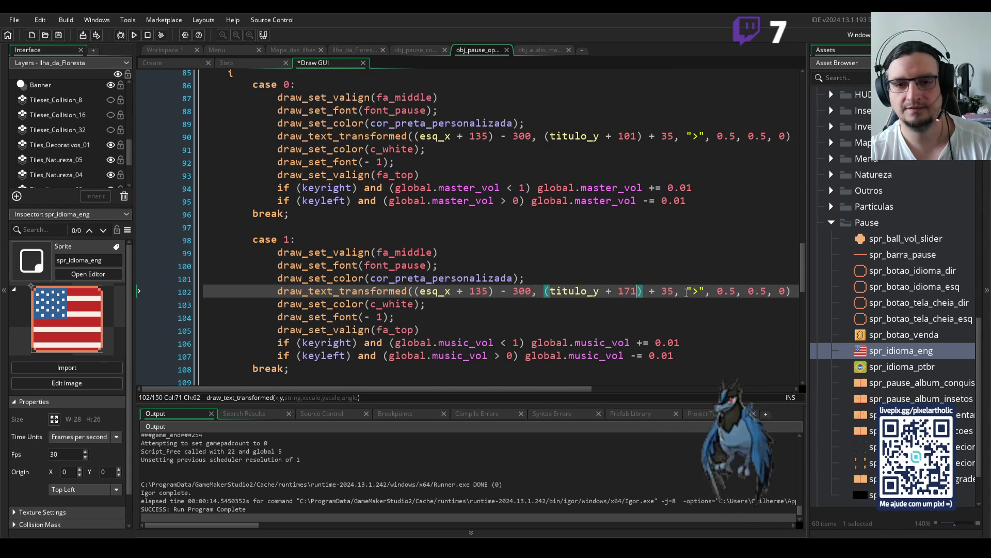
key("ctrl+z")
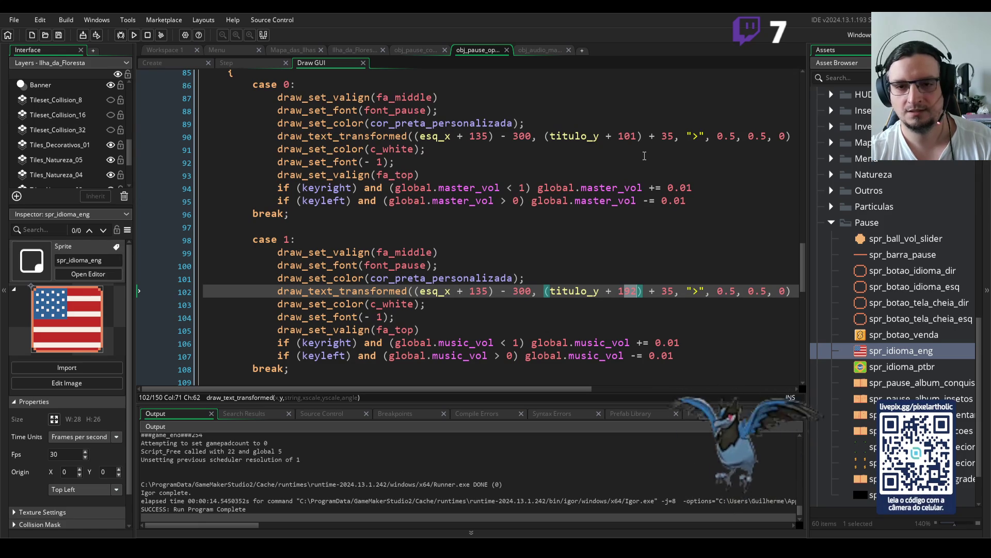
type("71")
scroll(656, 298, "down", 3)
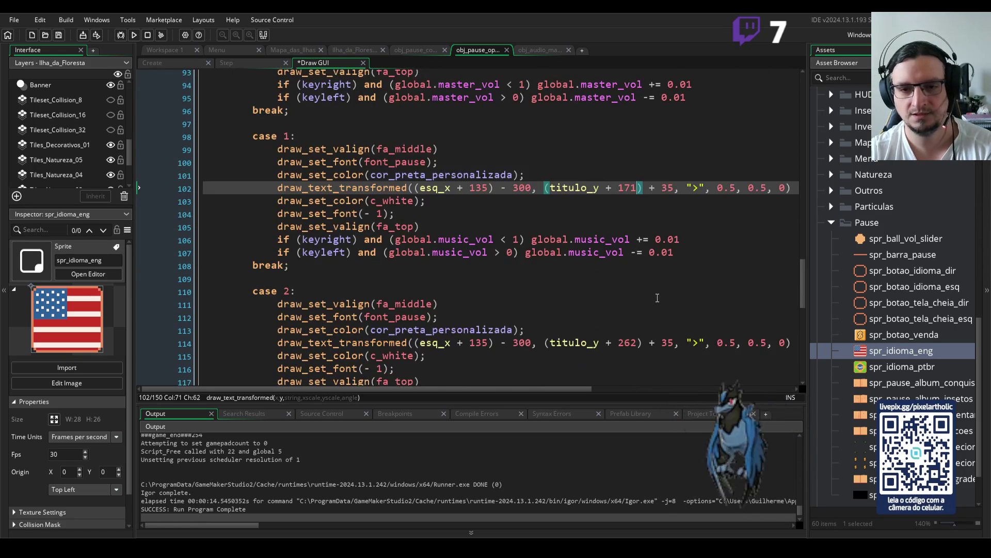
Change the Efeito Sonoro and Modo Tela Cheia arrow offsets to 241 and 311
left_click_drag(626, 342, 640, 343)
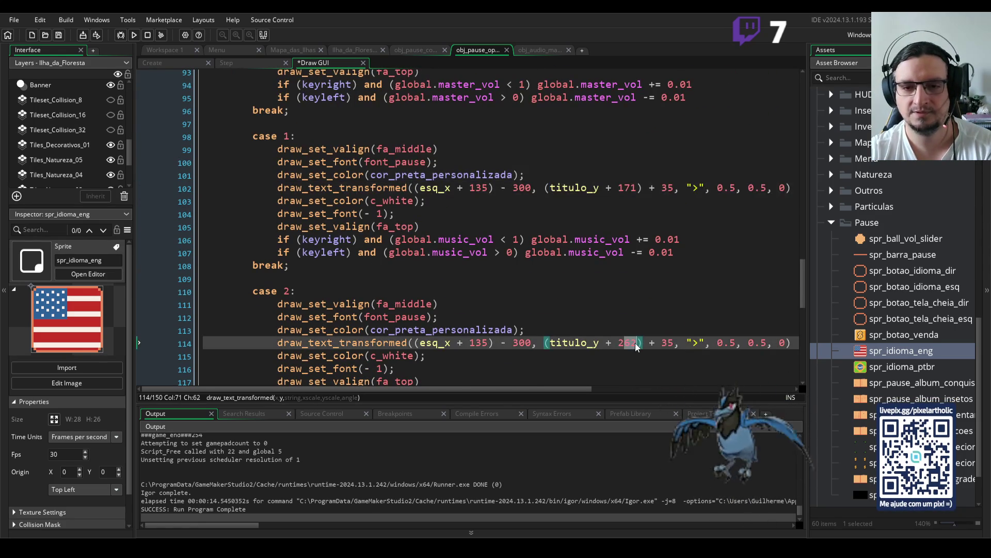
type("41")
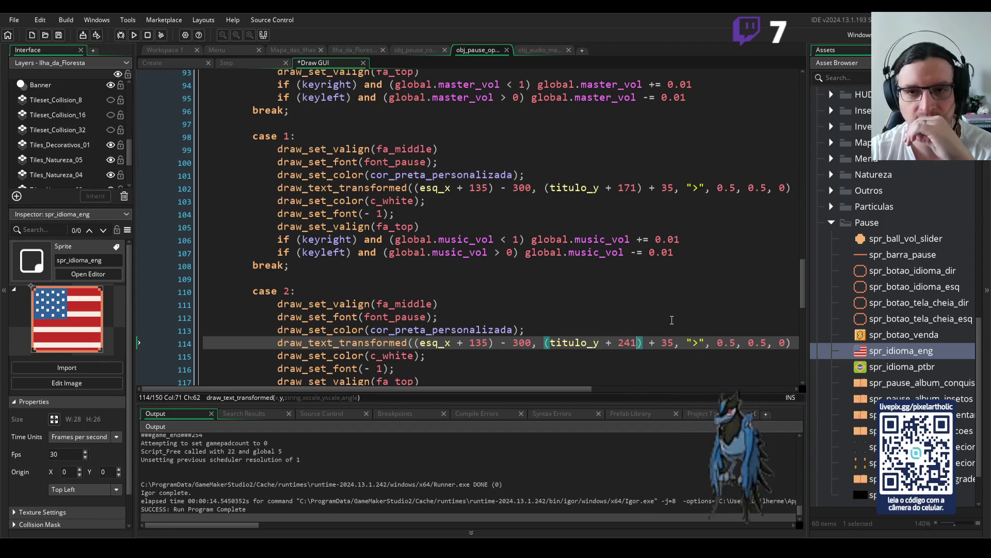
scroll(672, 319, "down", 5)
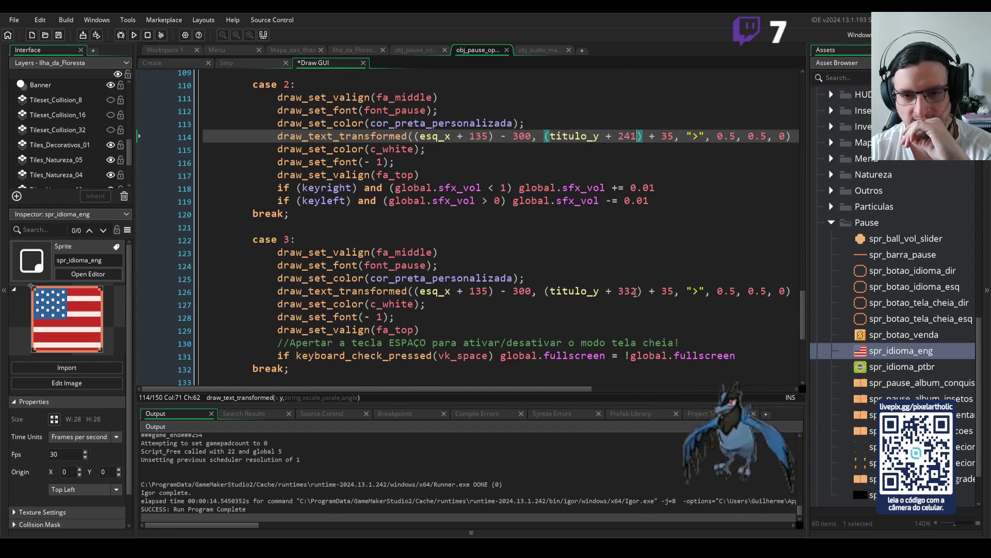
left_click_drag(626, 292, 634, 292)
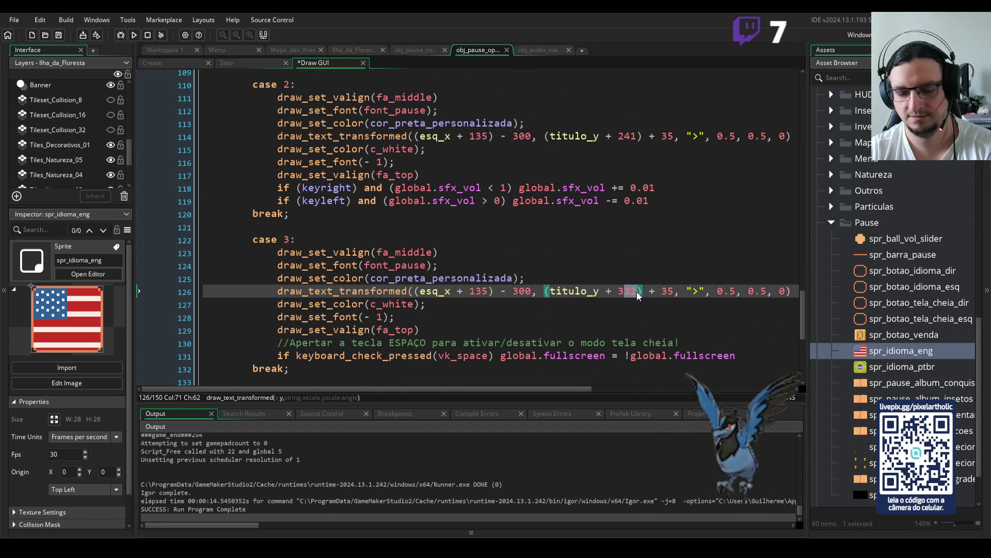
type("11")
Change the Idioma row's arrow offset from 402 to 380 and run the game
scroll(637, 291, "down", 4)
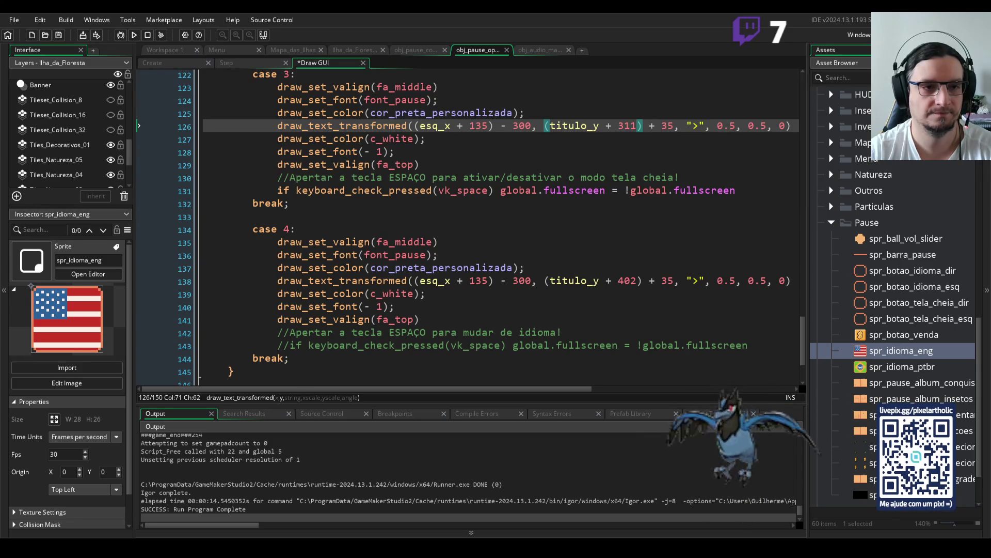
scroll(496, 227, "up", 4)
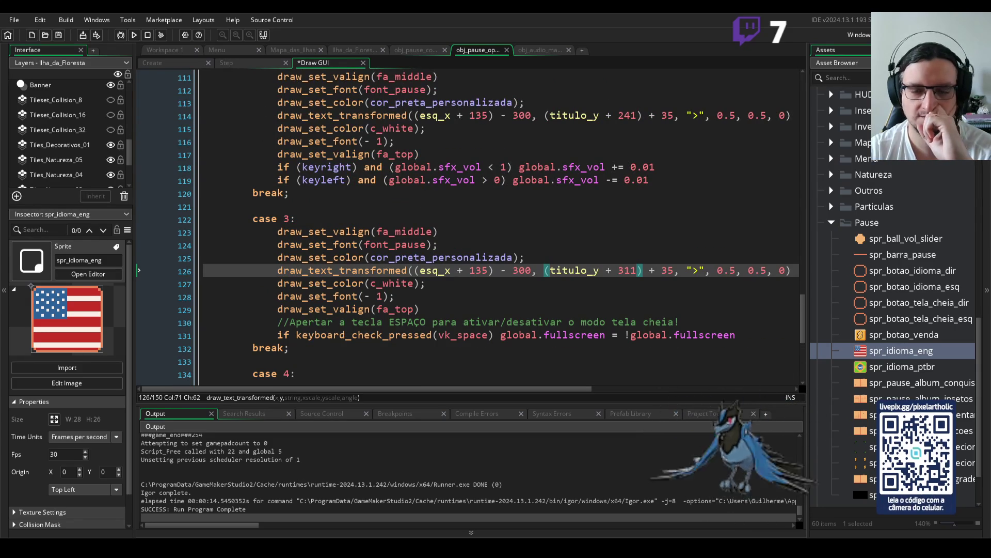
scroll(467, 227, "down", 5)
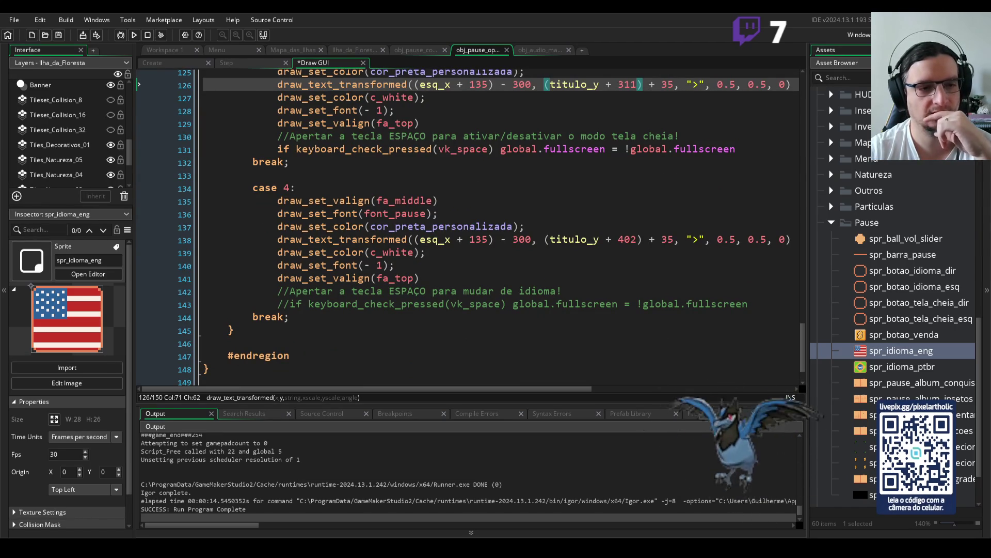
left_click(534, 239)
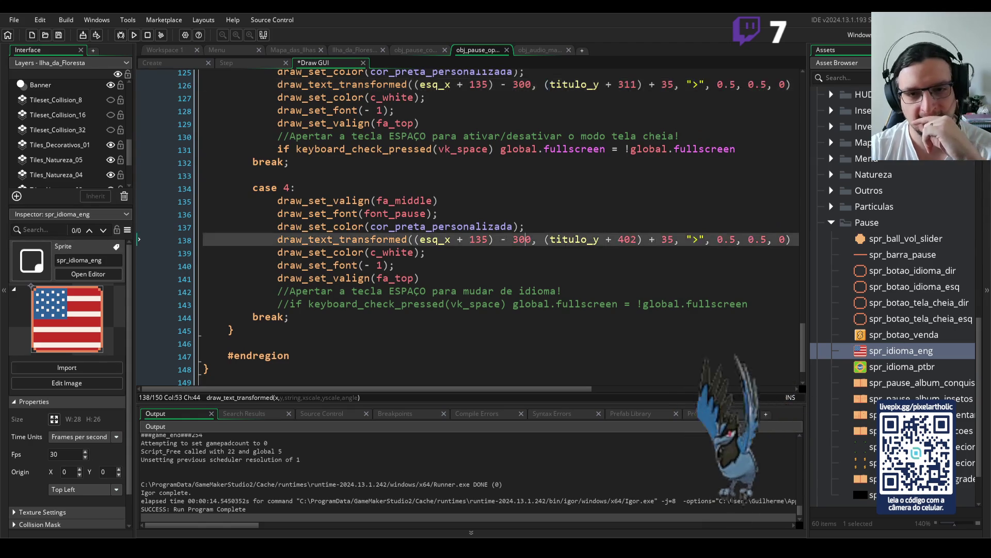
double_click(626, 239)
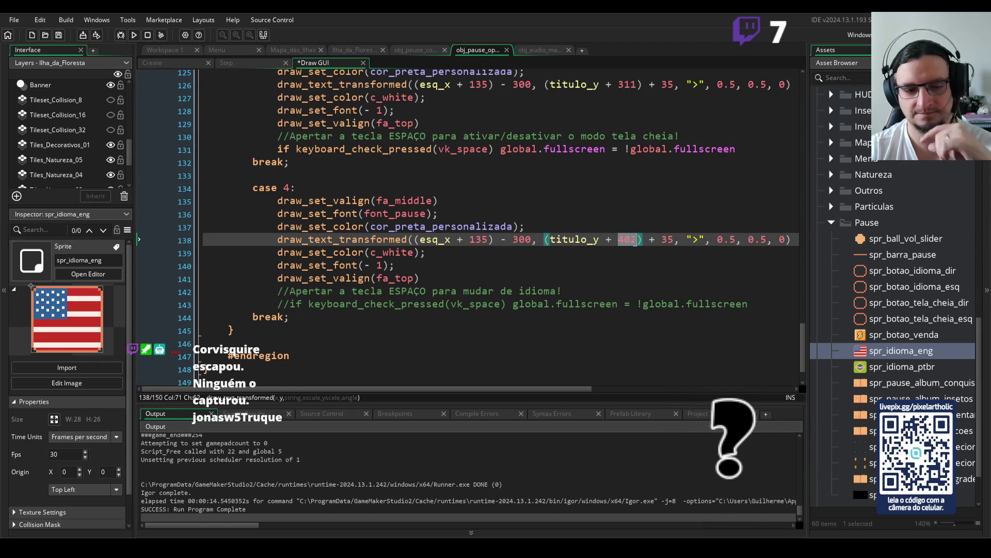
type("380")
key("F5")
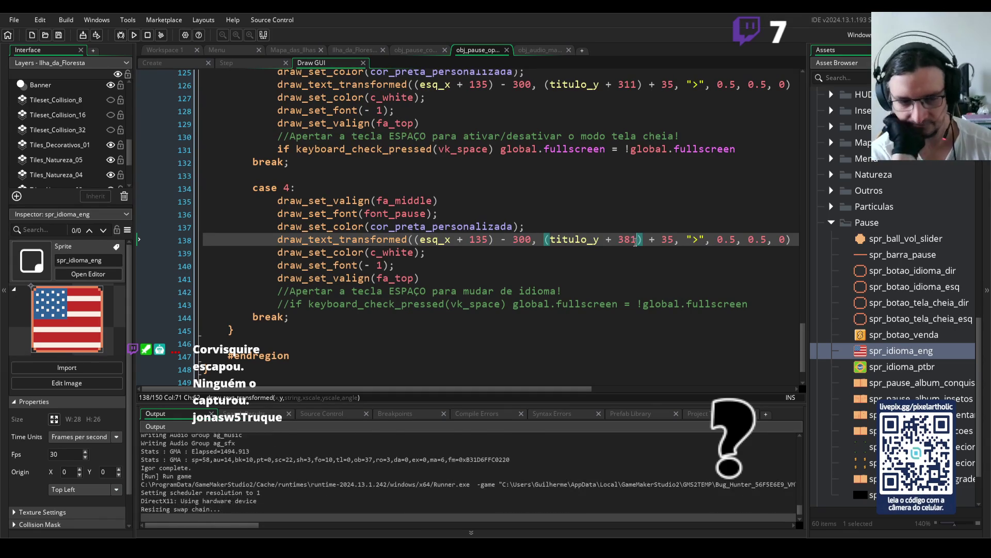
On the pause Opções page, move the selector and test the Musica and Volume Geral volume controls
key("Escape")
key("q")
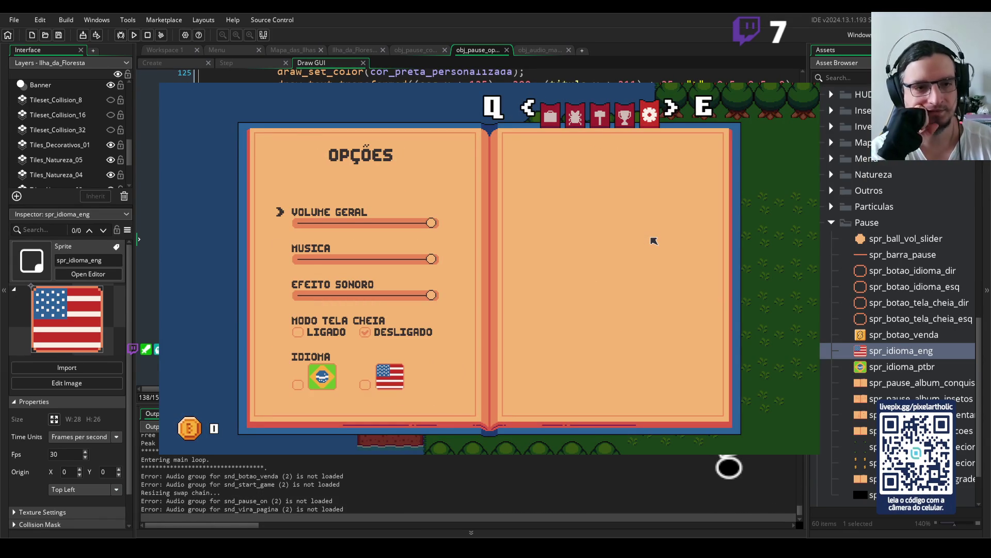
key("Down")
key("Down")
key("Down")
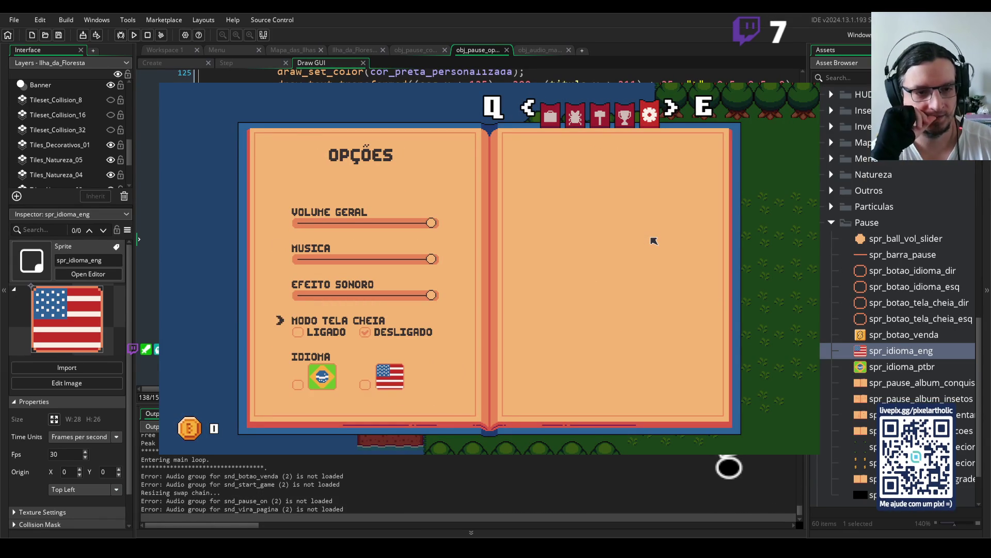
key("Down")
key("Up")
key("Up")
key("Up")
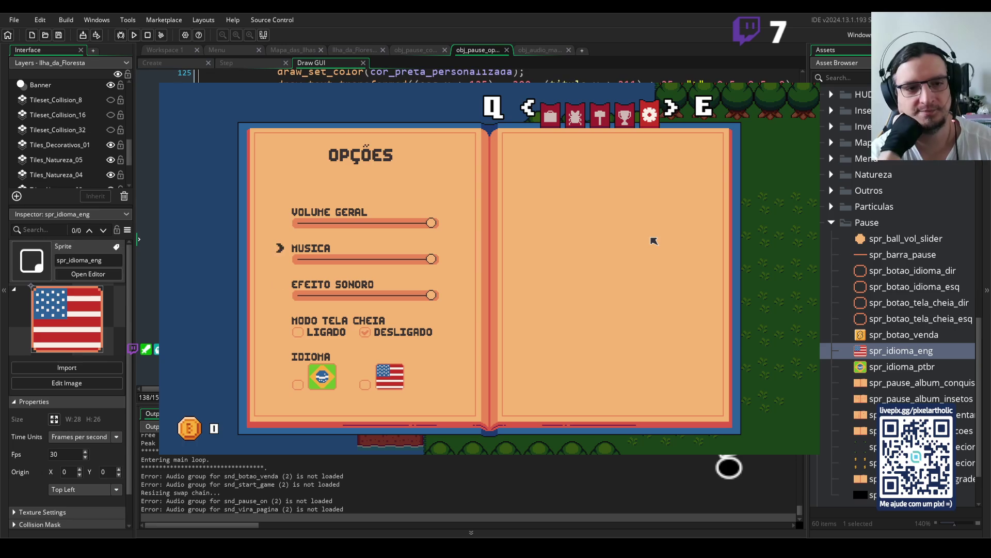
key("Down")
key("Left")
key("Right")
key("Up")
key("Left")
key("Right")
Test Efeito Sonoro volume and fullscreen toggle, move to Idioma, then close the game
key("Down")
key("Down")
key("Left")
key("Left")
key("Right")
key("Right")
key("Down")
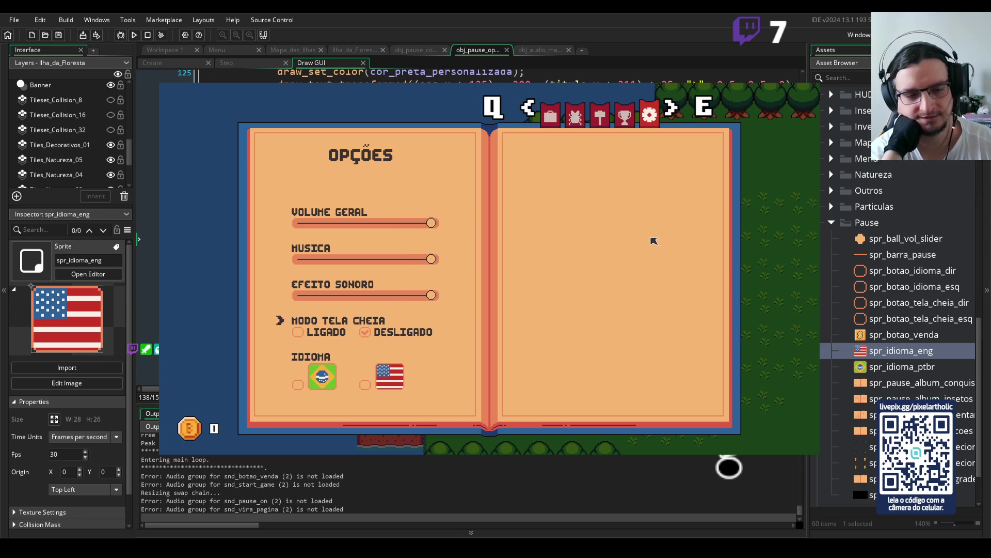
key("Left")
key("Right")
key("Down")
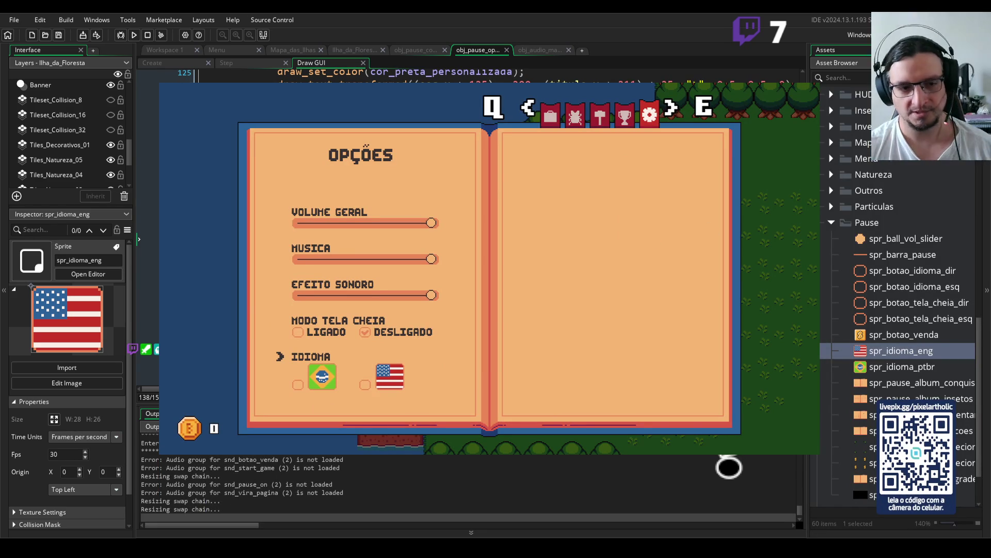
key("alt+F4")
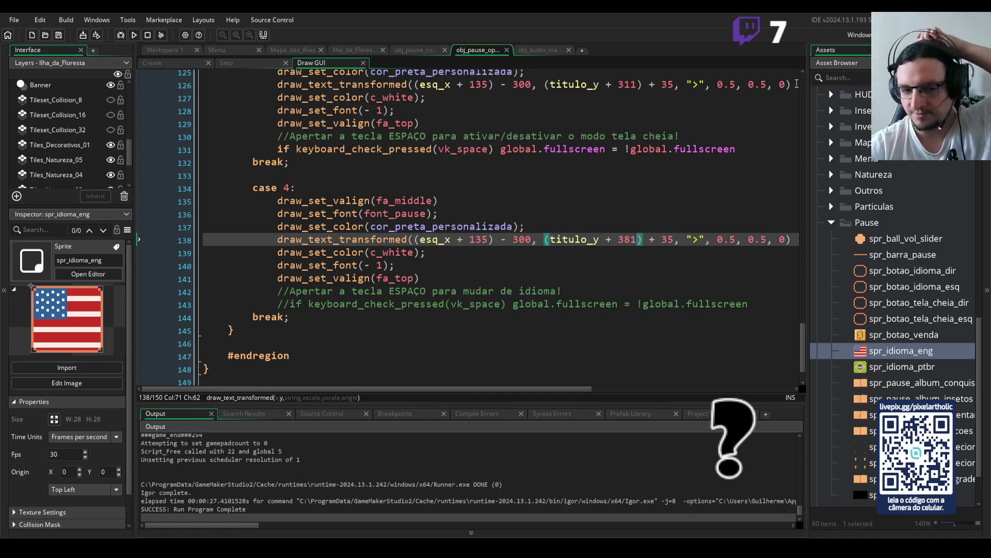
scroll(558, 268, "up", 18)
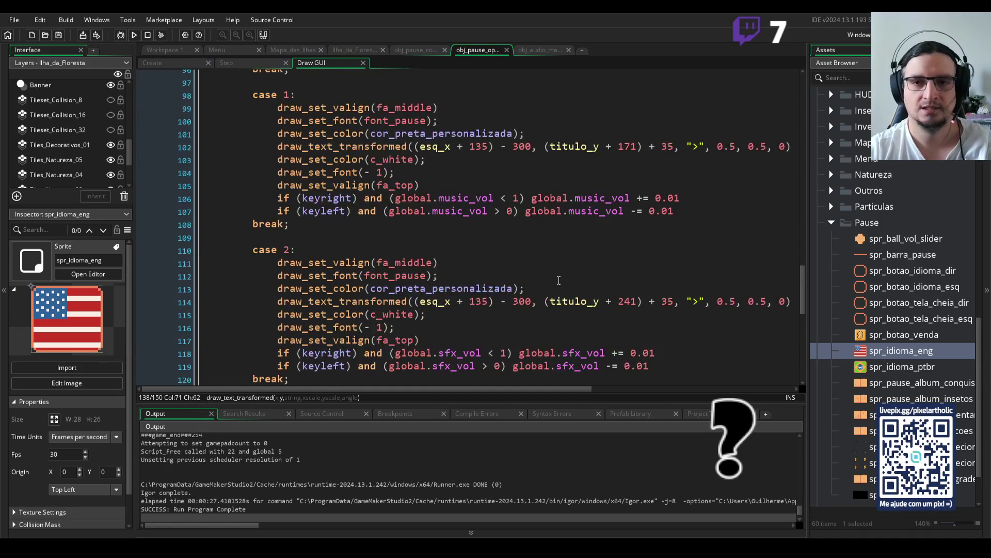
scroll(556, 282, "up", 7)
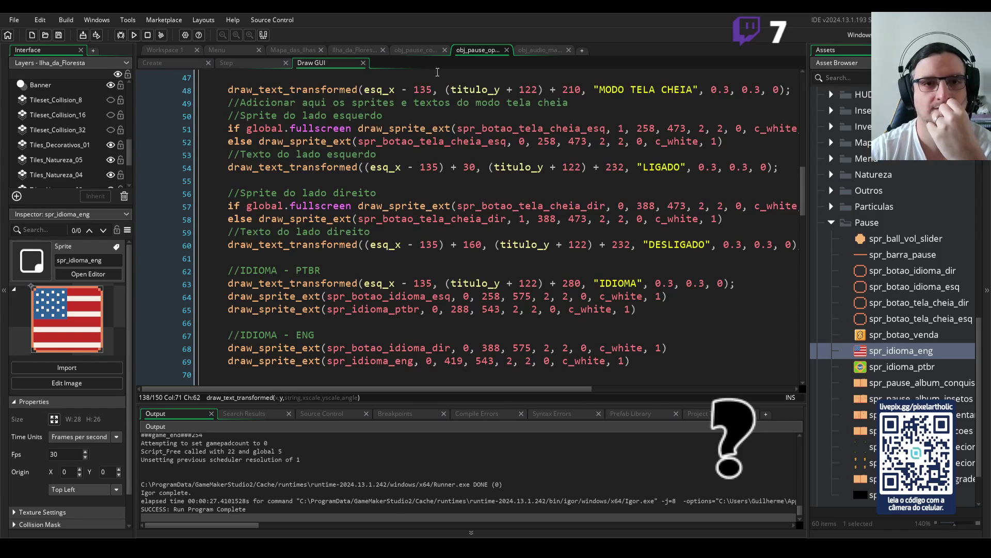
left_click(174, 63)
left_click(250, 66)
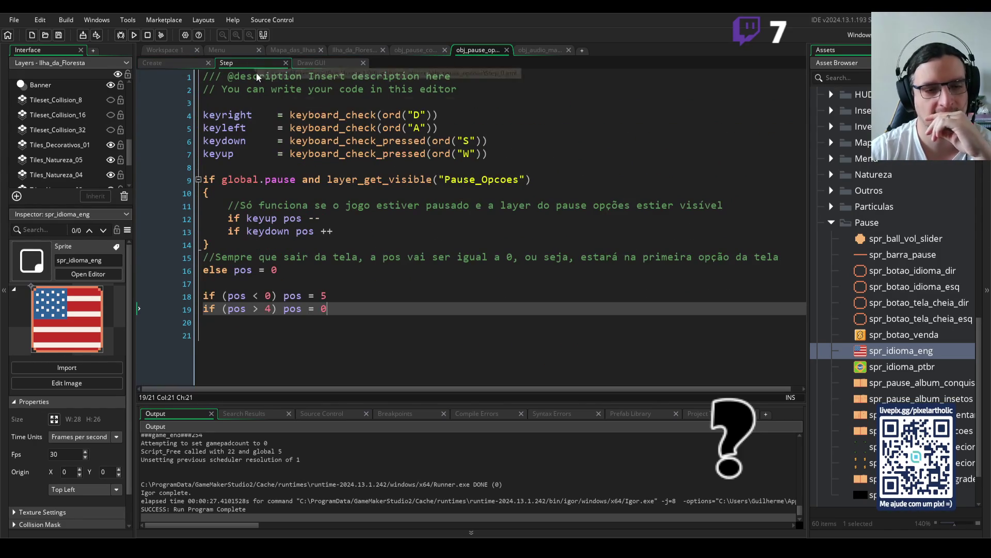
left_click(416, 51)
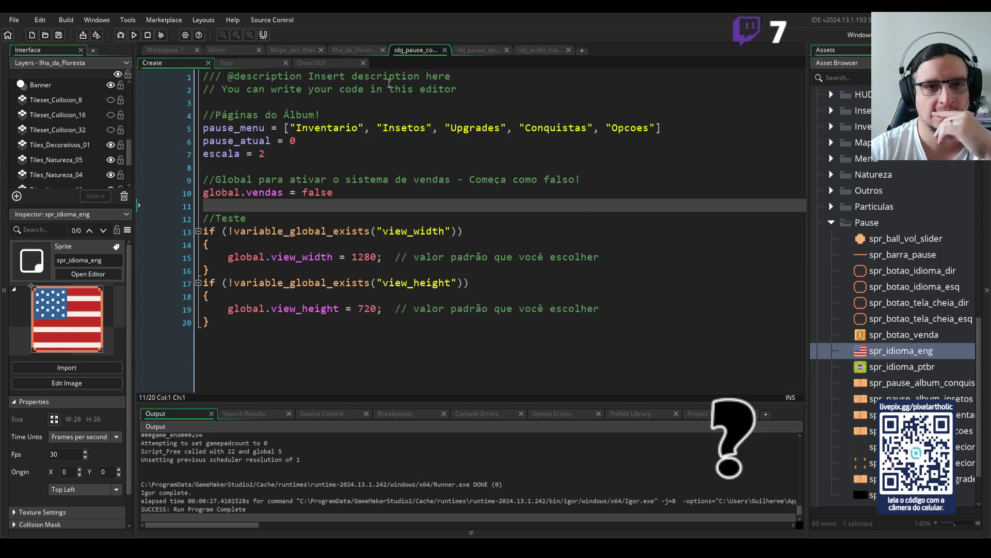
left_click(333, 63)
left_click(480, 50)
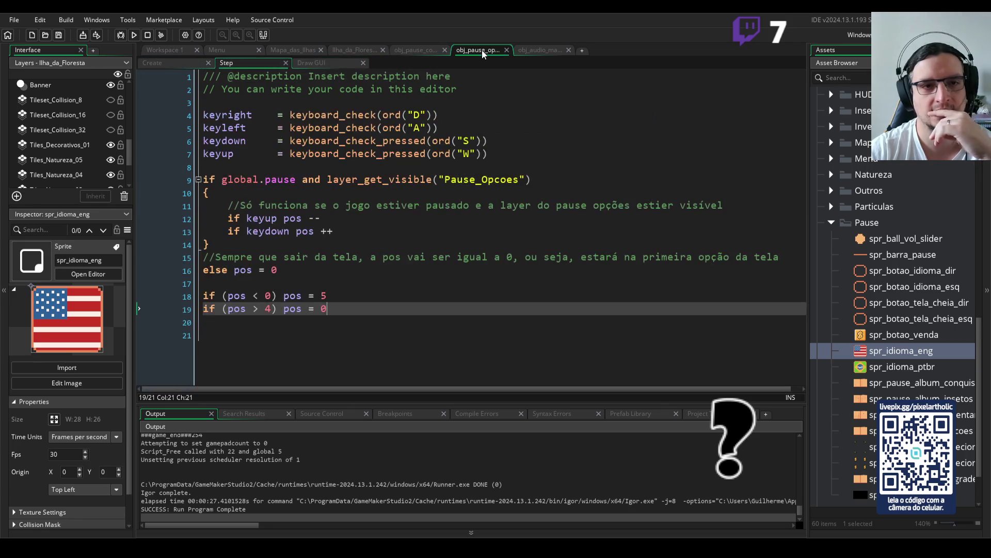
left_click(330, 67)
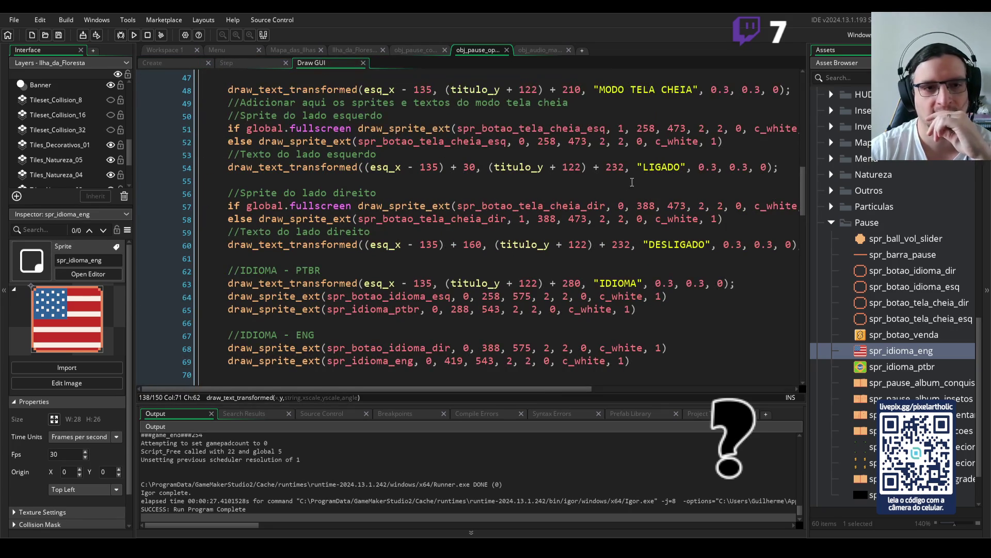
left_click_drag(803, 201, 786, 80)
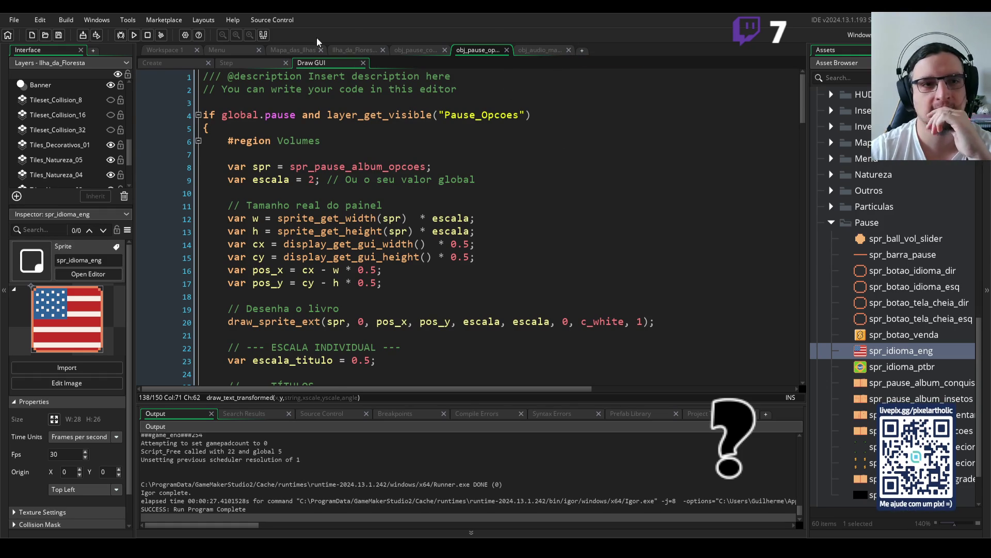
scroll(906, 281, "up", 6)
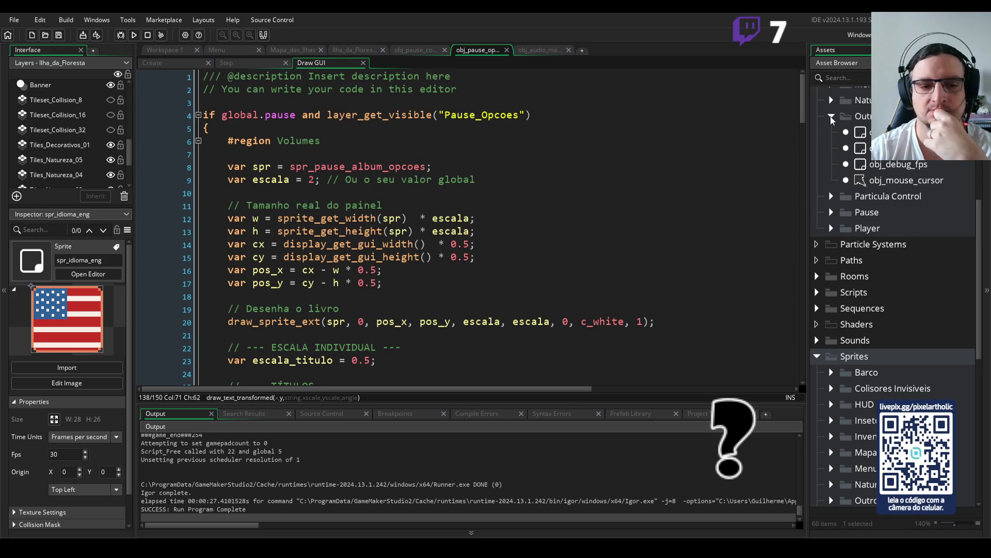
left_click(831, 117)
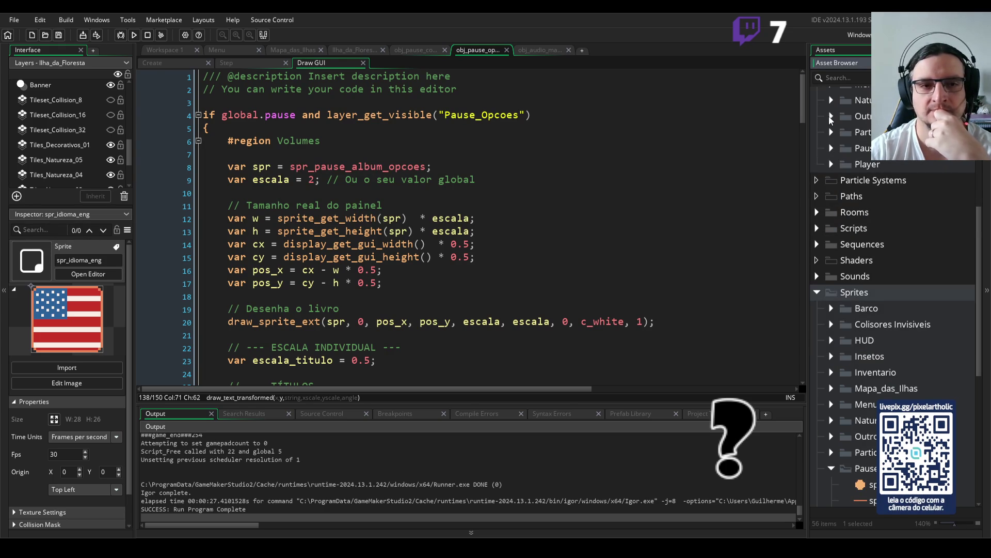
scroll(526, 239, "down", 15)
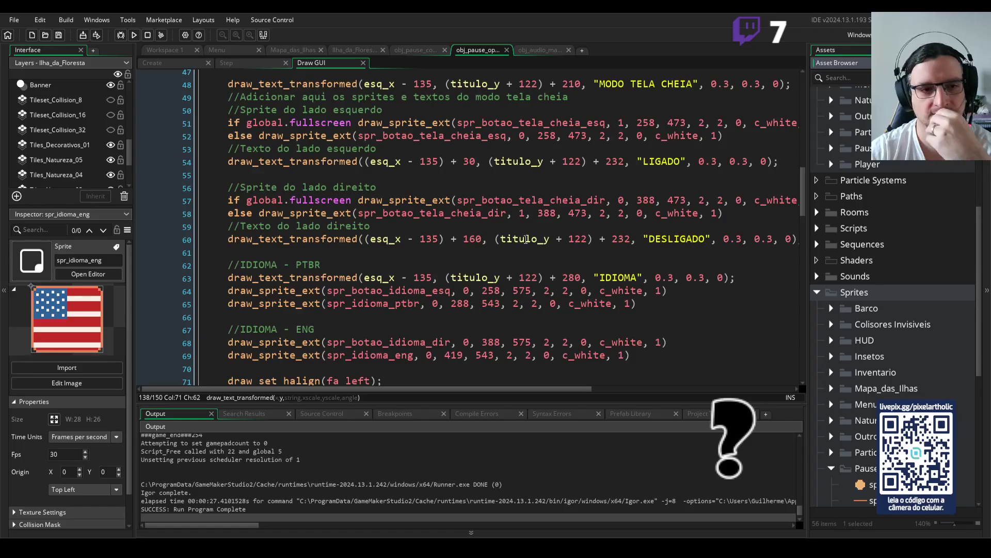
scroll(526, 239, "down", 10)
scroll(538, 235, "down", 9)
scroll(546, 236, "down", 4)
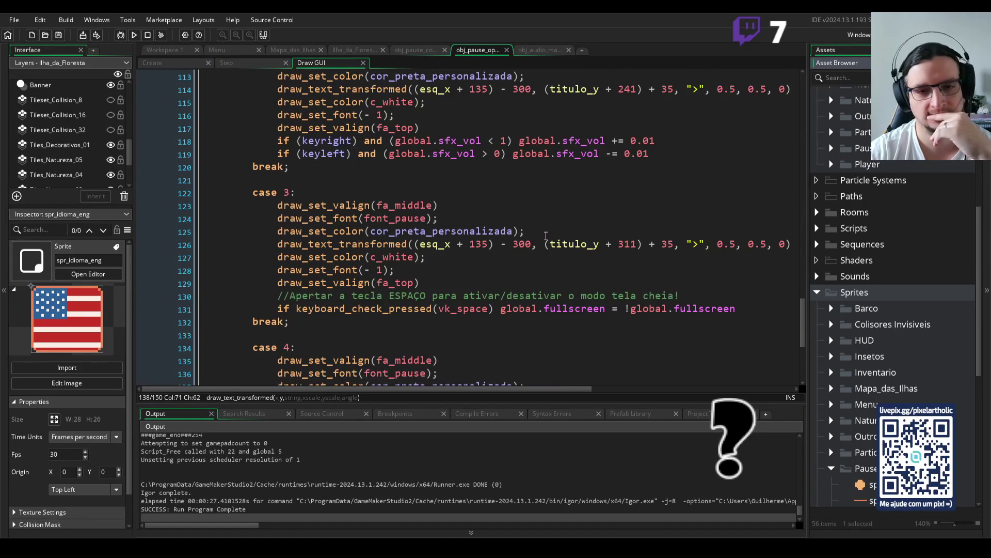
scroll(547, 250, "down", 5)
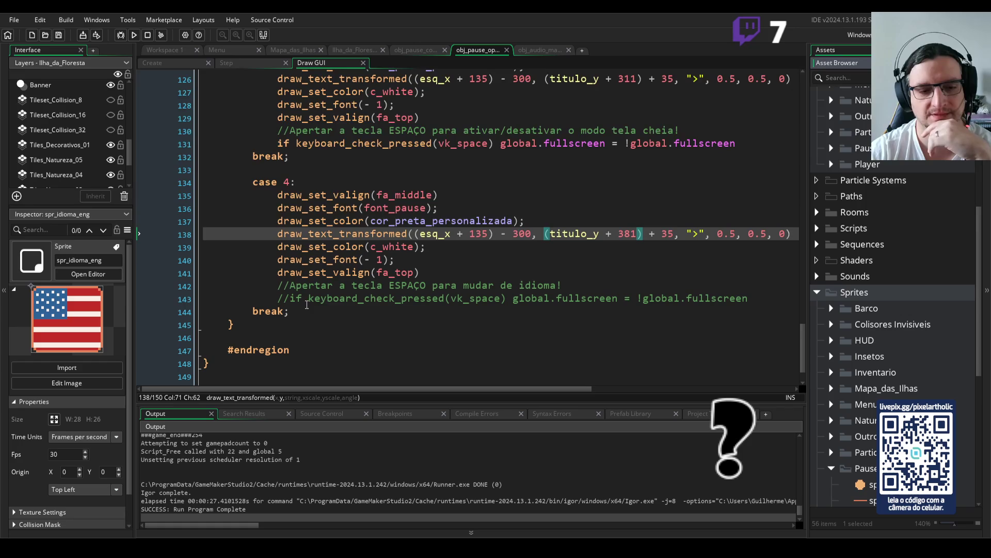
left_click(280, 300)
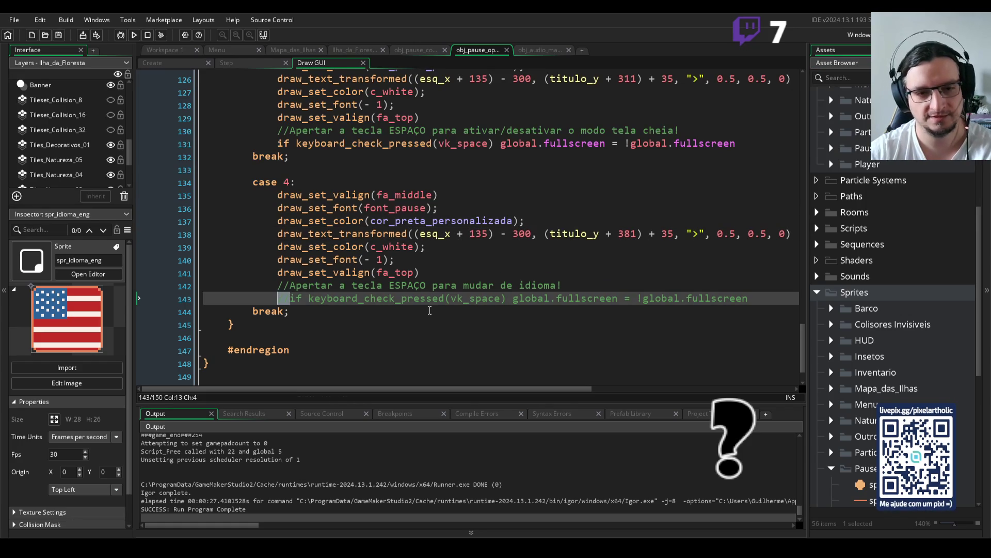
key("Delete")
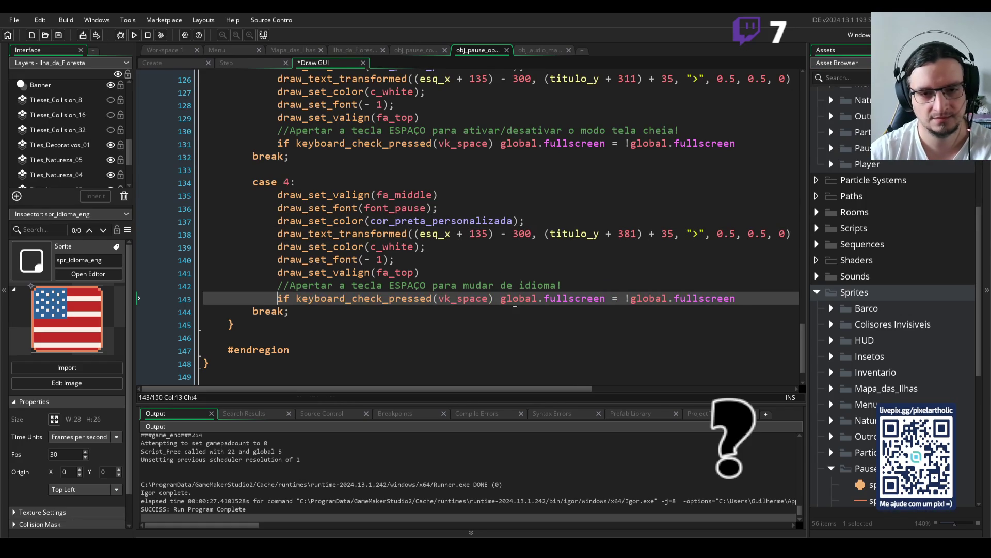
left_click_drag(545, 298, 605, 302)
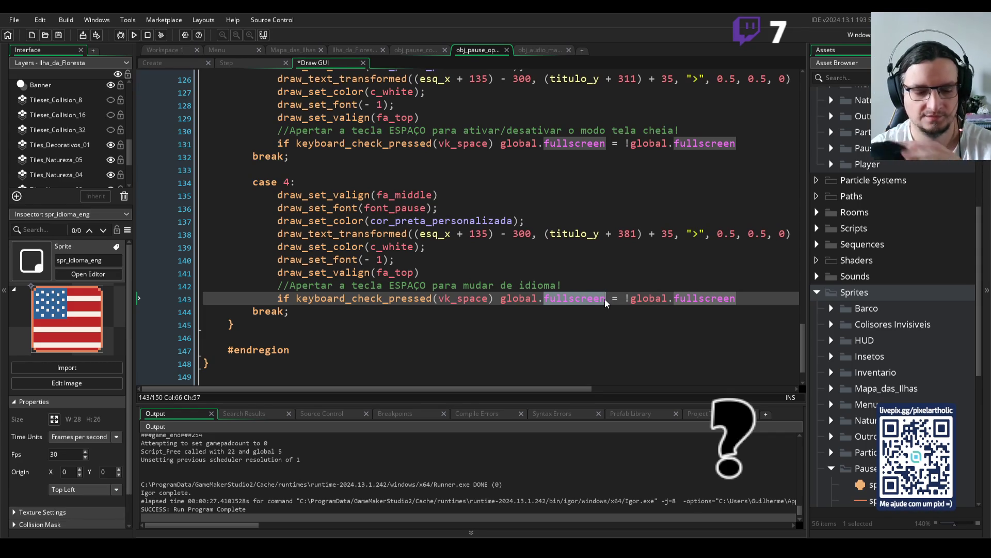
type("idioma")
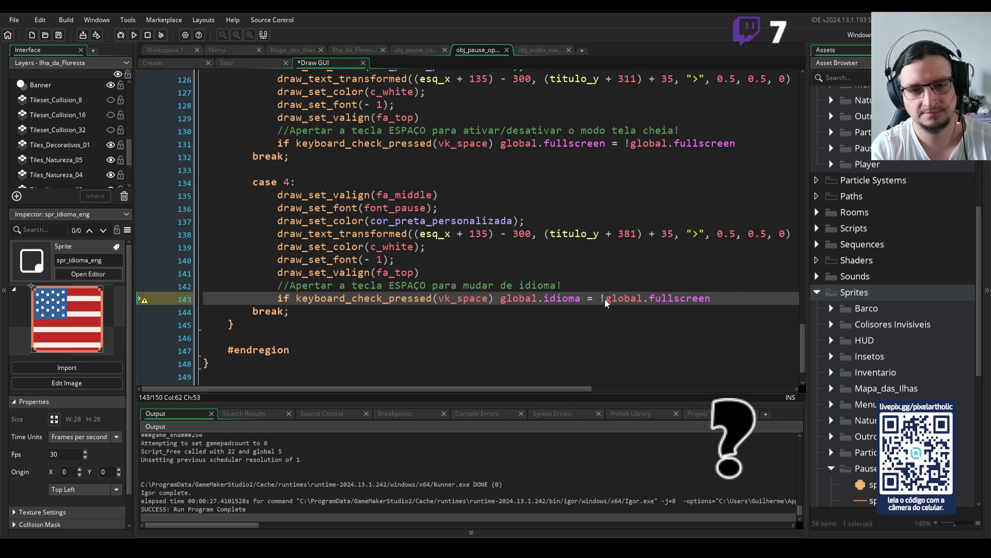
key("ctrl+z")
left_click(278, 299)
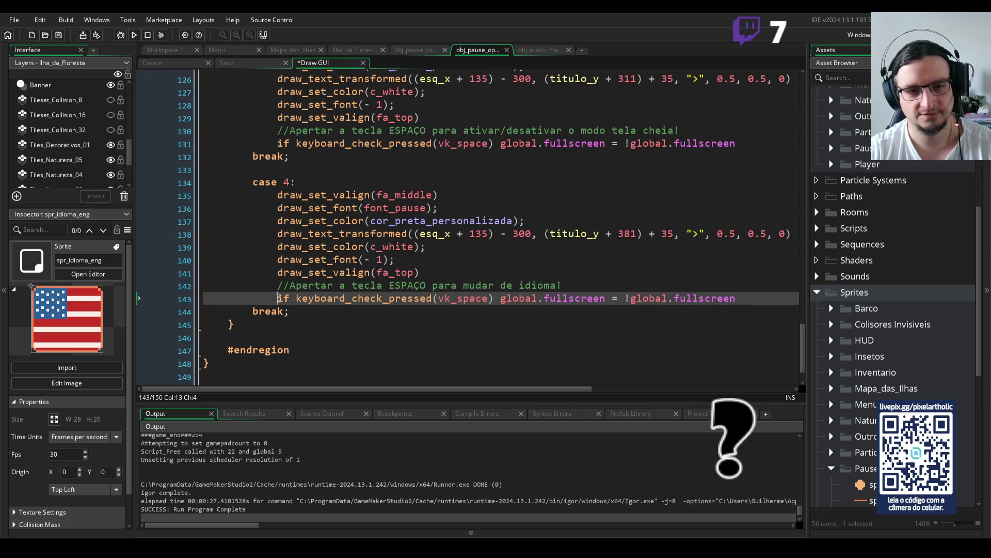
type("//")
scroll(529, 292, "up", 1)
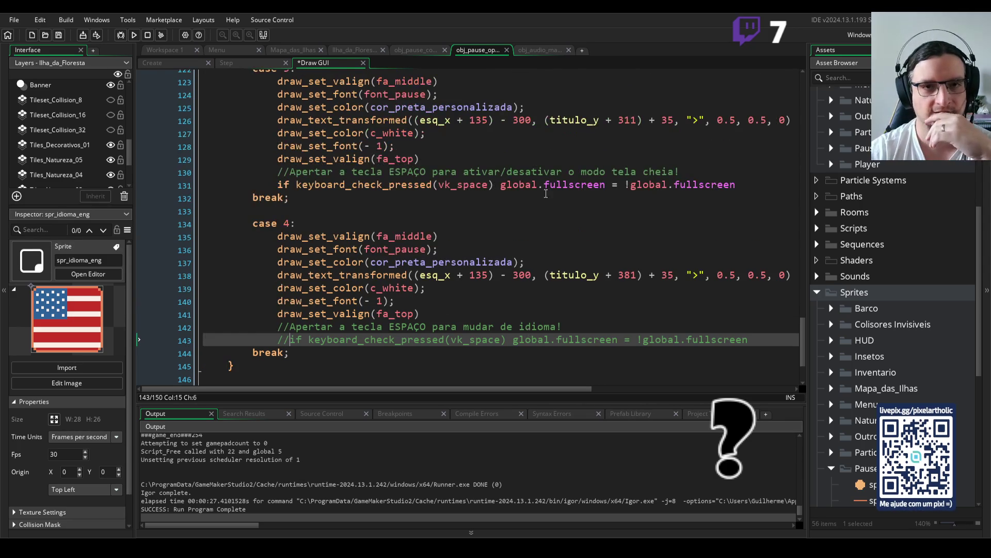
Add global.idioma_br = true on a new line in obj_pause_controle's Create event
left_click(419, 52)
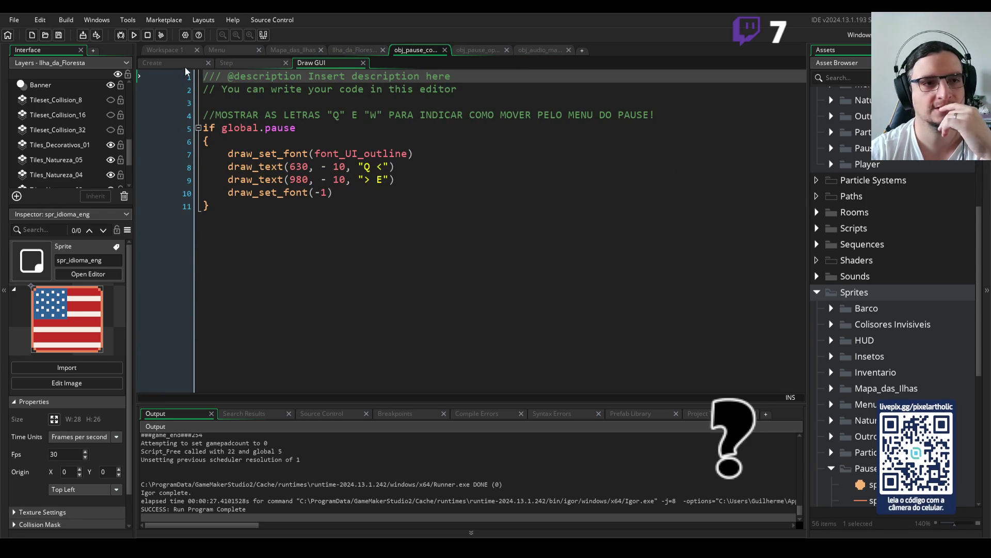
left_click(239, 167)
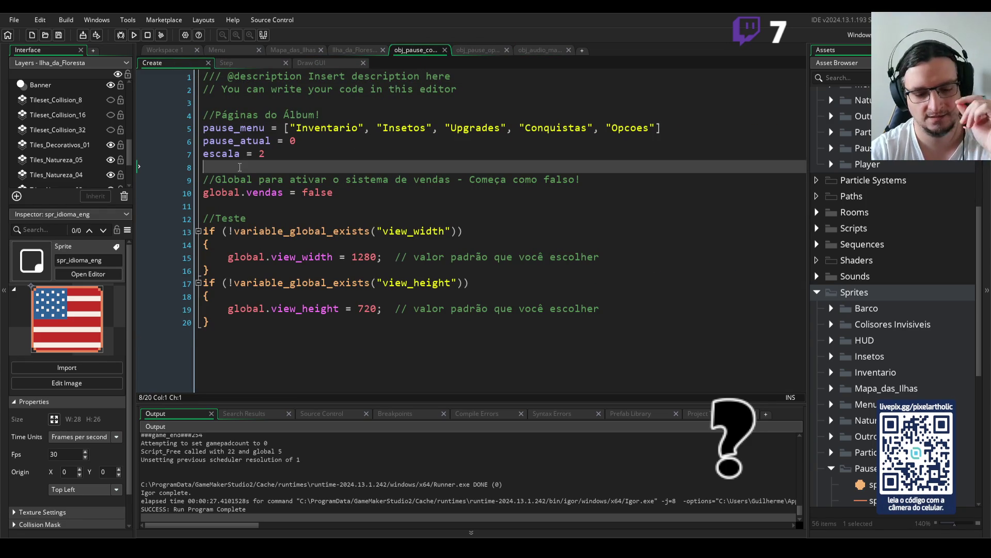
key("Return")
key("Return")
key("Up")
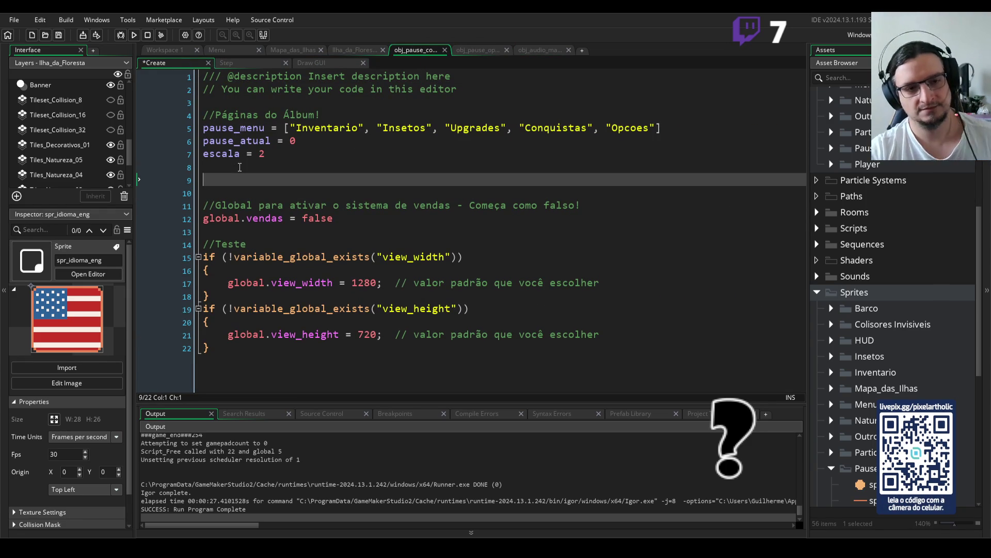
type("global.idioma_br = true")
Duplicate that line and change it to global.idioma_eng = false
key("ctrl+d")
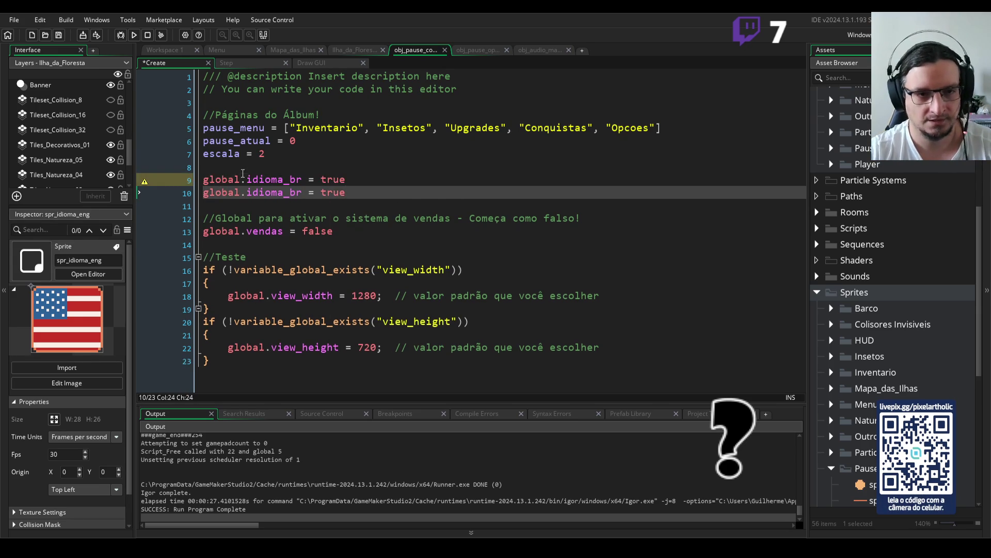
left_click_drag(287, 188, 302, 194)
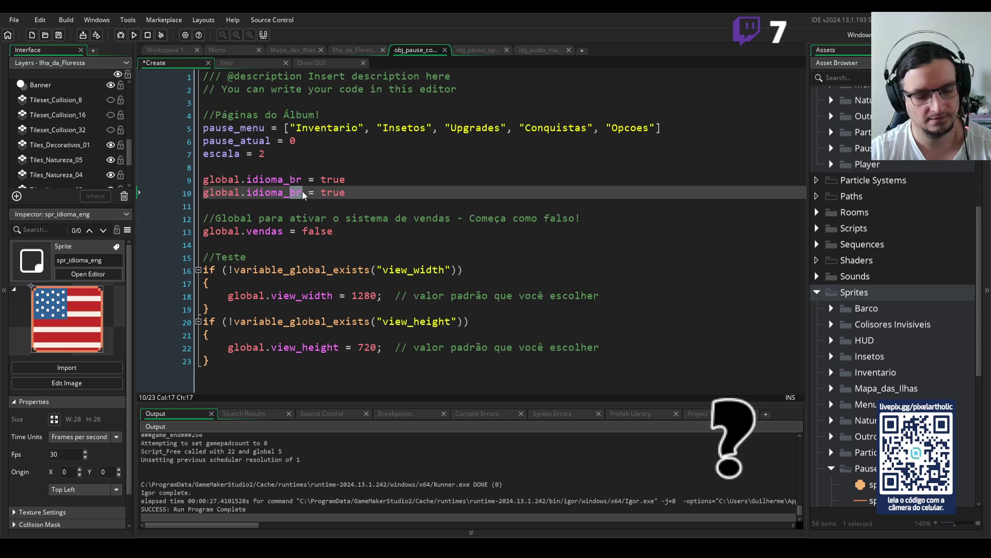
type("eng")
double_click(333, 192)
type("false")
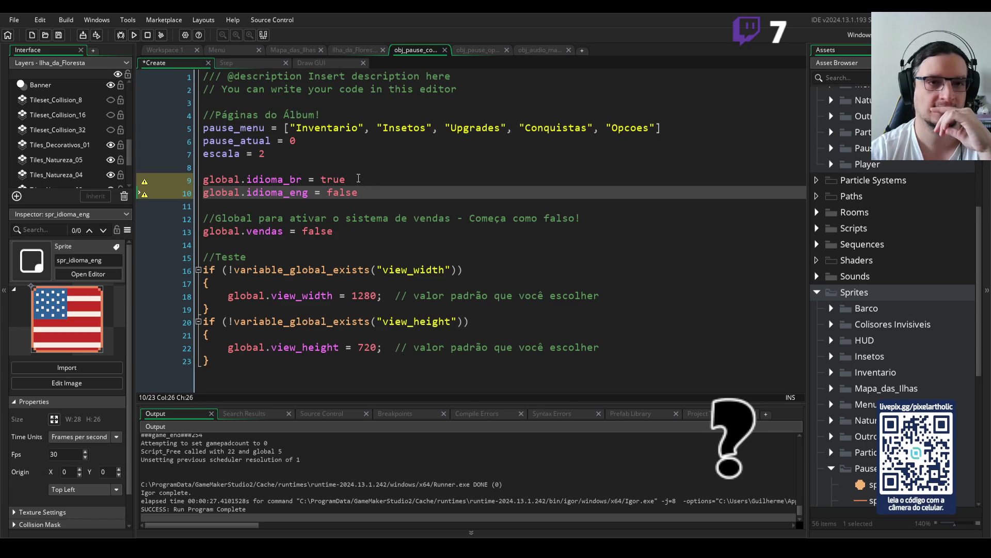
left_click(362, 181)
Switch to obj_pause_opcoes's Draw GUI code and scroll up to the IDIOMA PTBR and ENG drawing lines
left_click(319, 63)
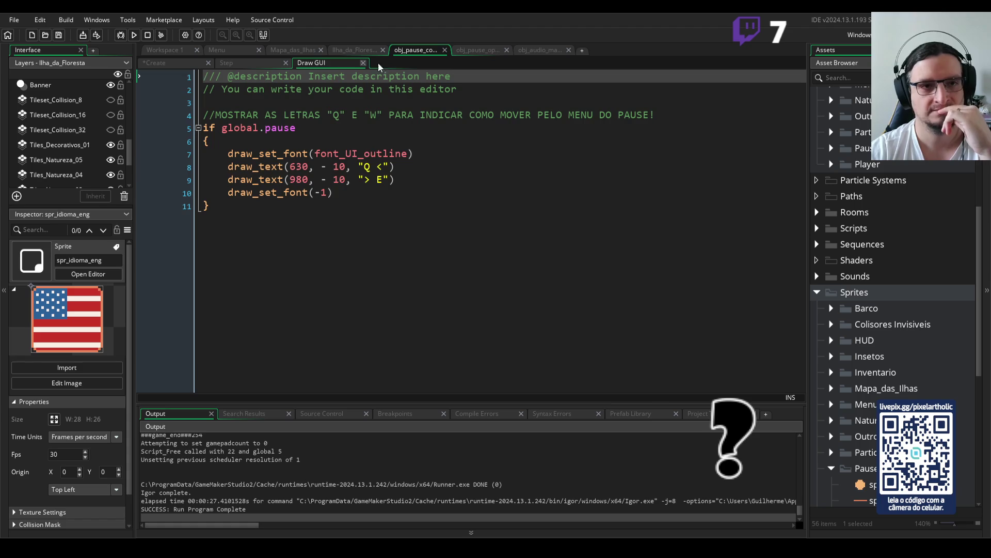
left_click(471, 51)
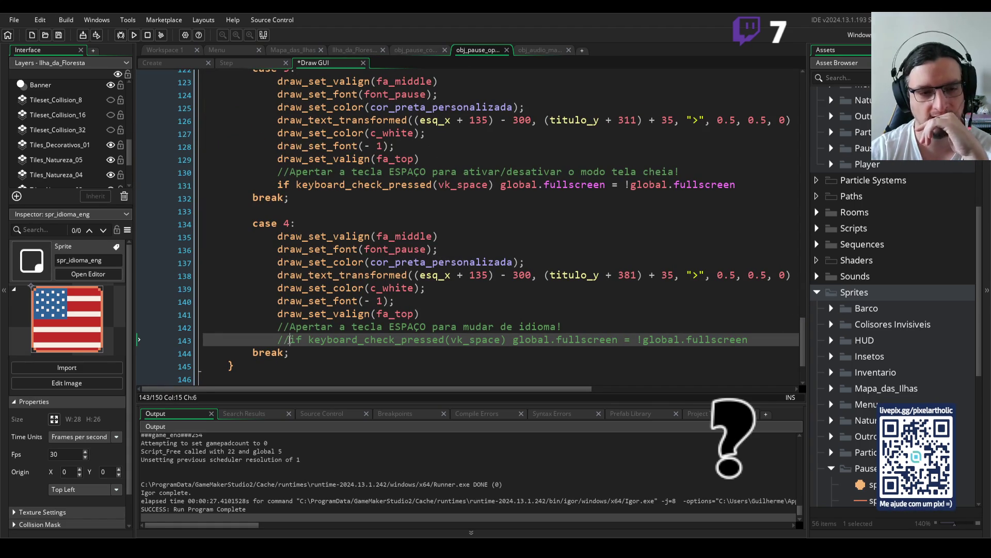
scroll(290, 340, "up", 13)
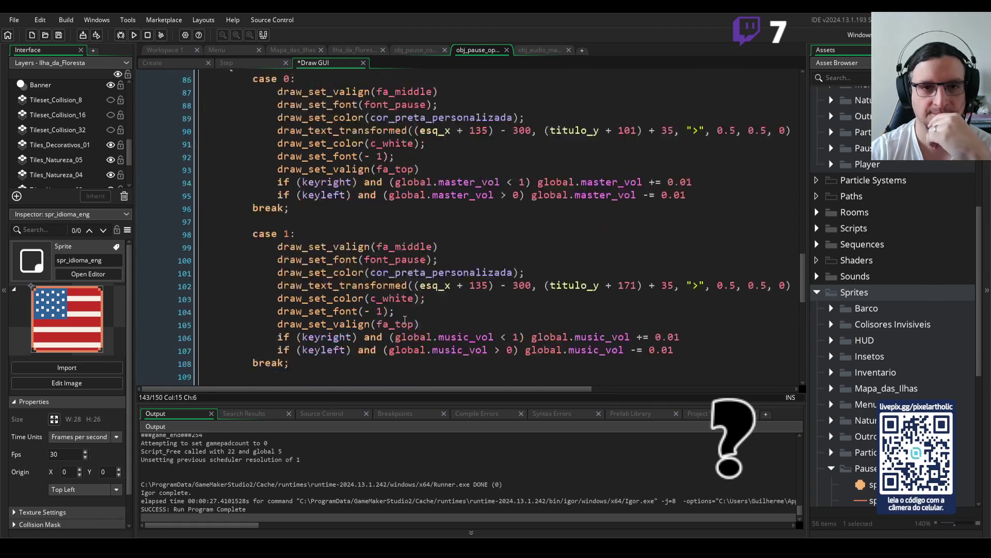
scroll(405, 320, "up", 10)
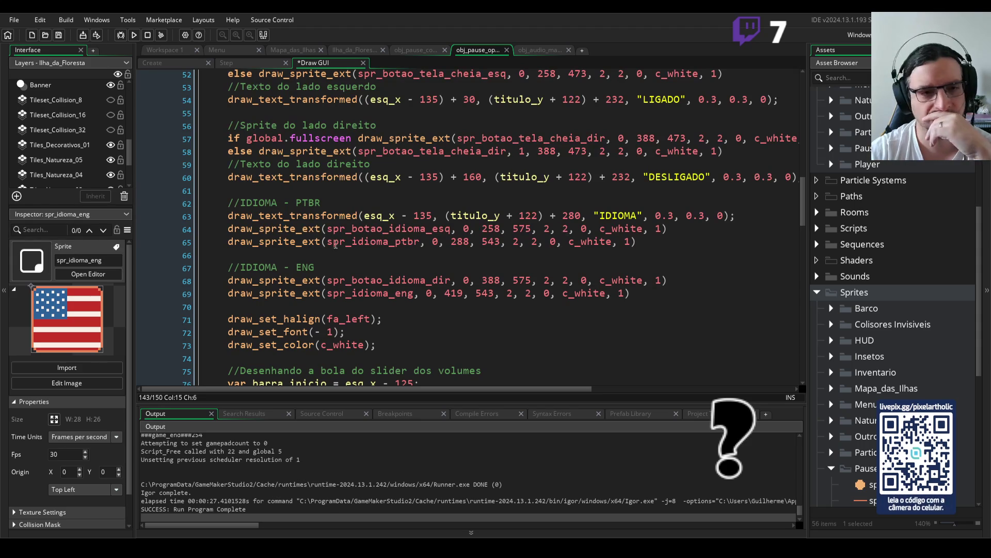
Prefix line 64's Portuguese button draw with 'if global.idioma_br' and set its frame to 1
left_click(323, 215)
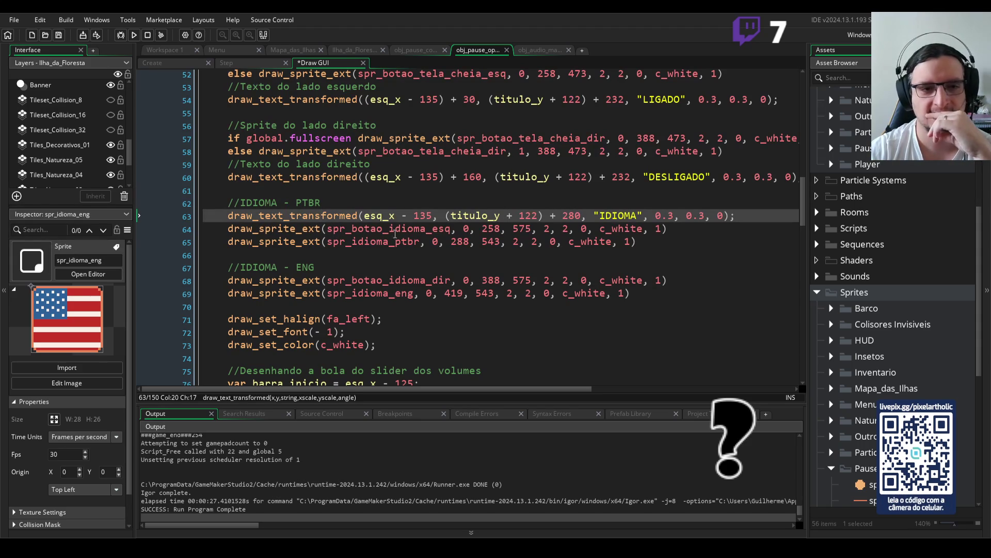
left_click(227, 225)
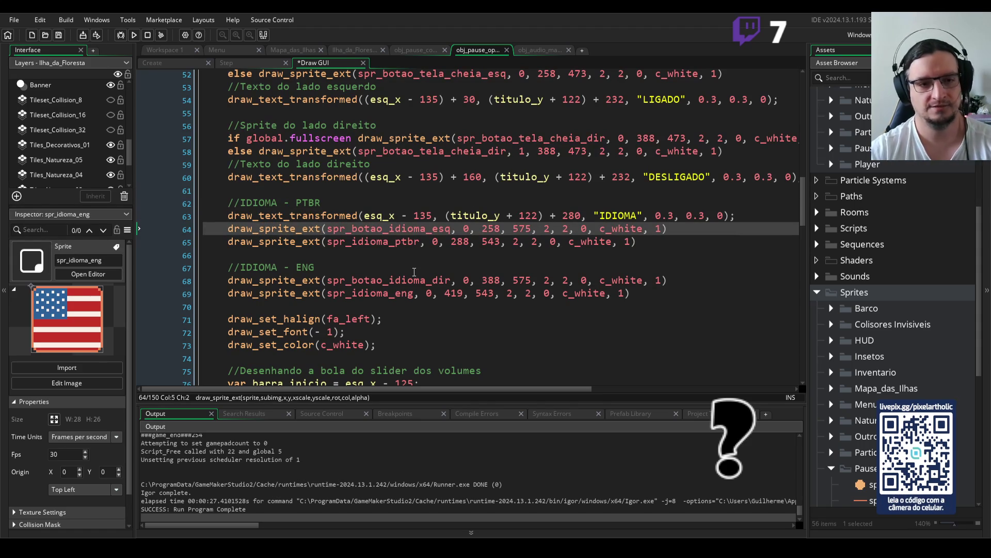
type("if ")
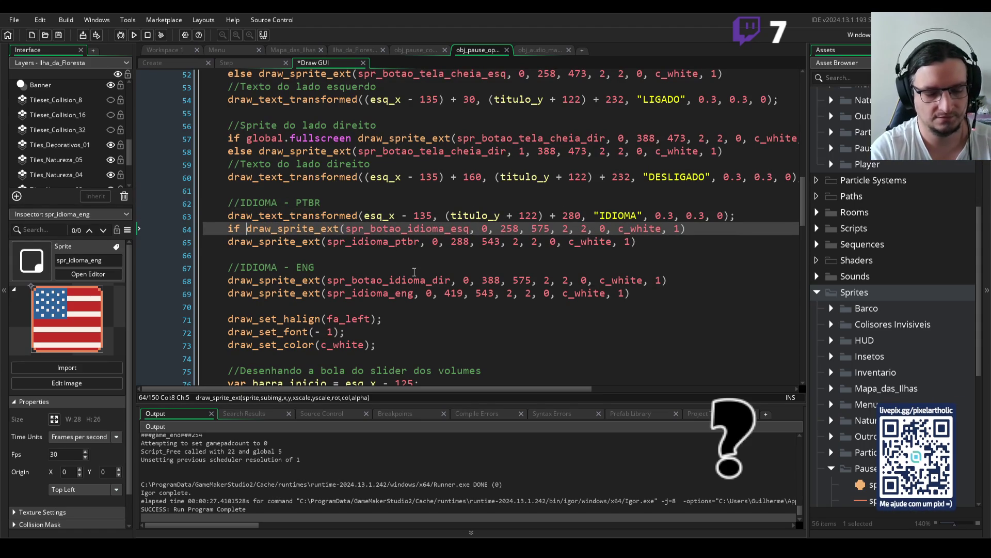
type("global.idio")
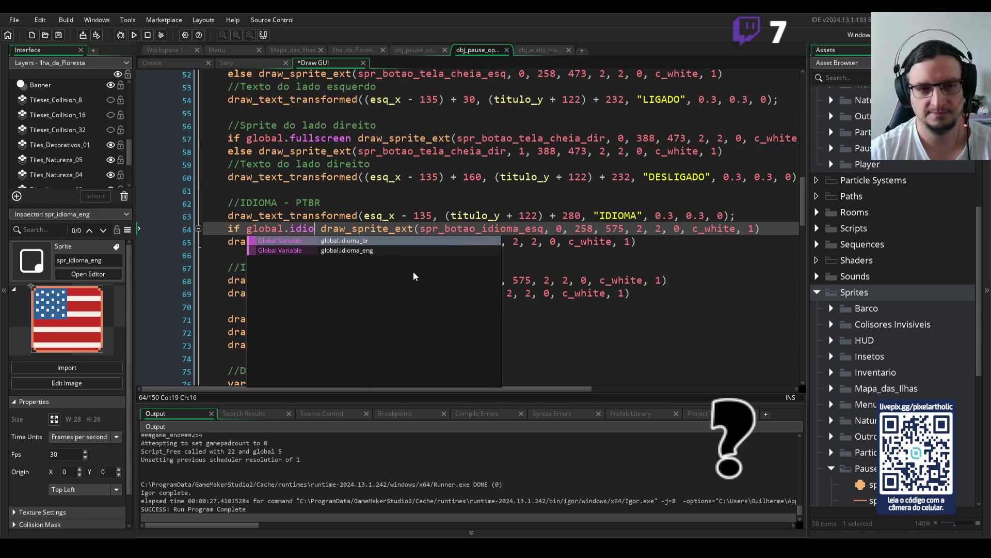
key("Return")
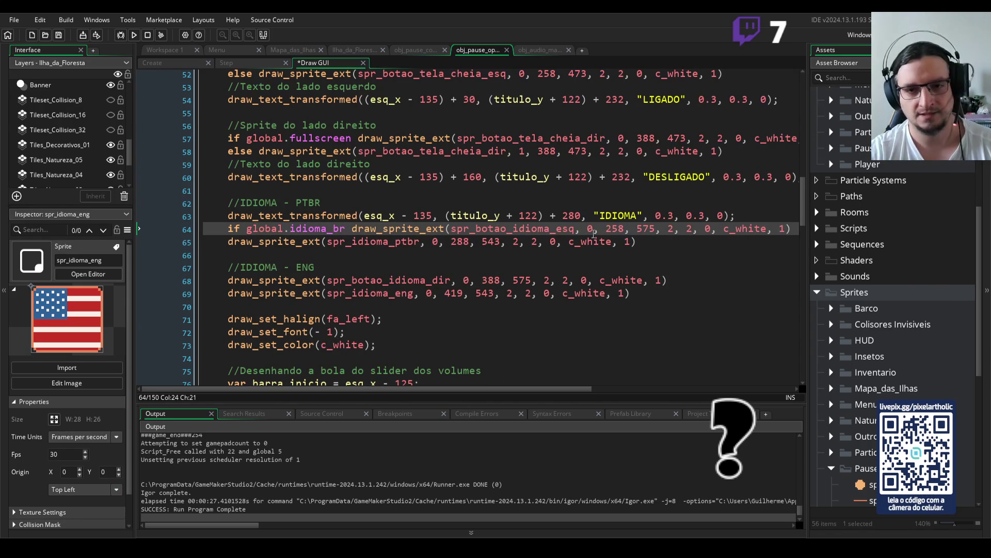
left_click(593, 229)
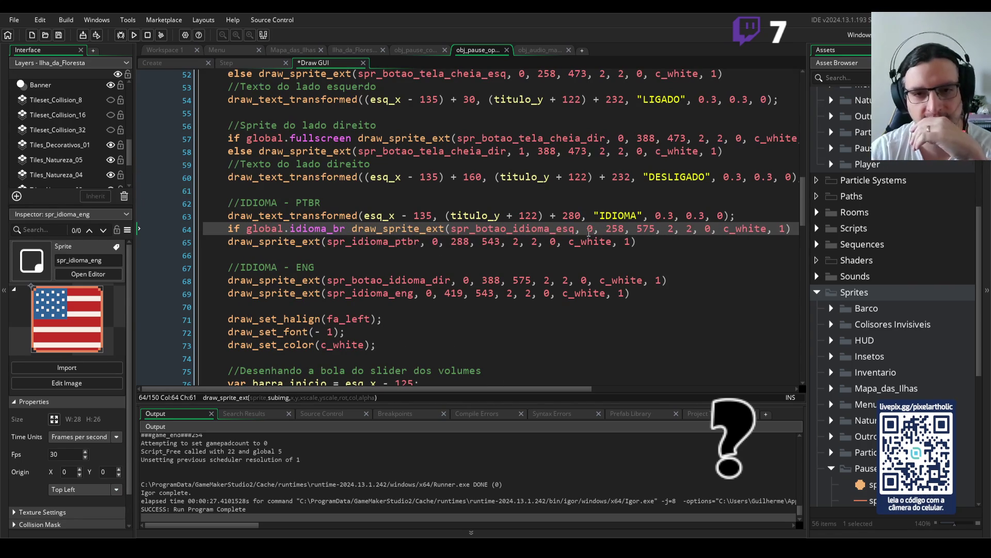
left_click(589, 229)
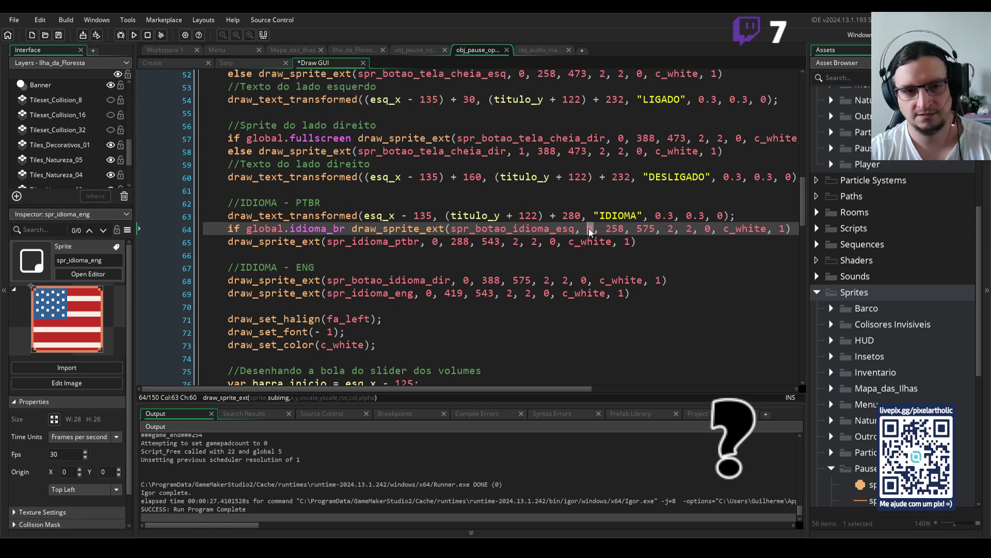
type("1")
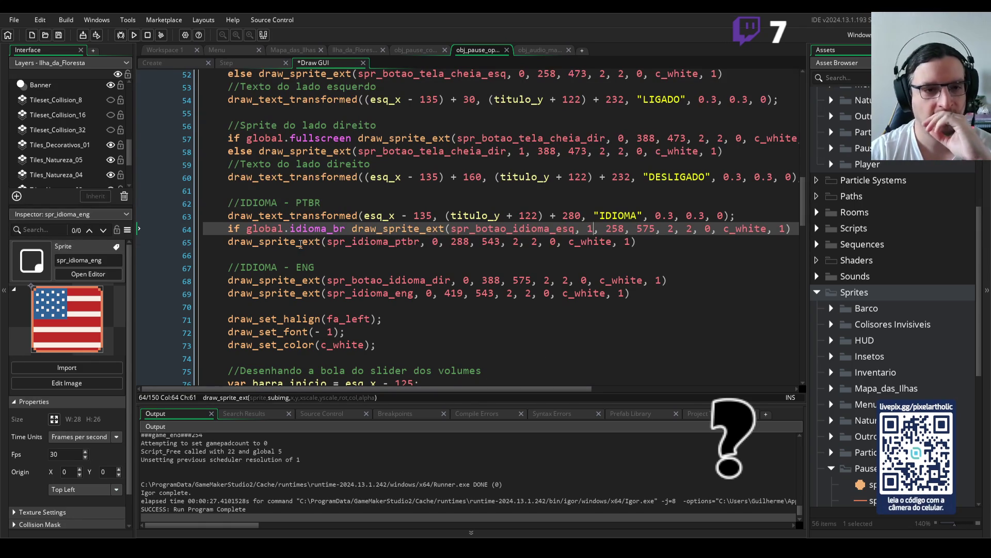
Make line 65 an else branch drawing spr_idioma_ptbr with frame 1
left_click(228, 242)
type("else if ")
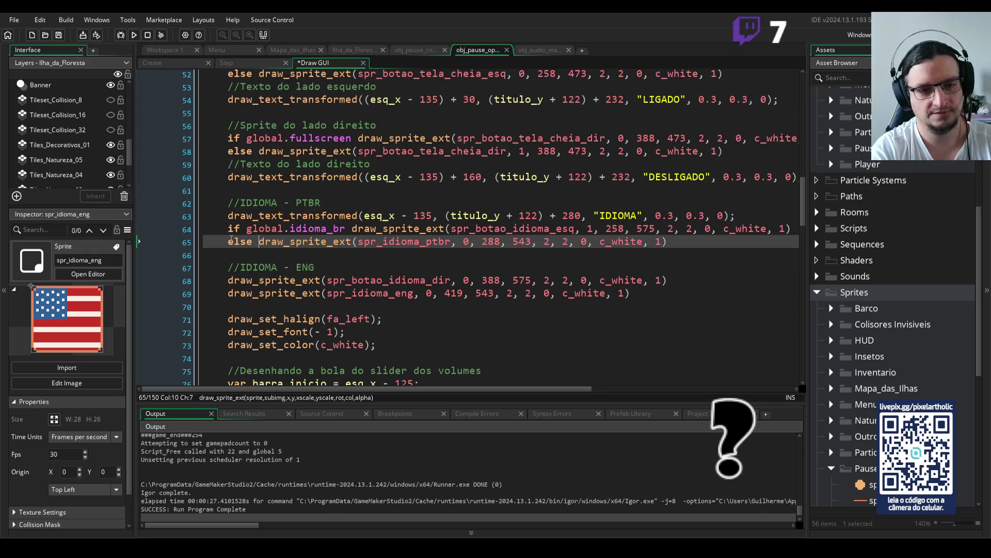
type("glob")
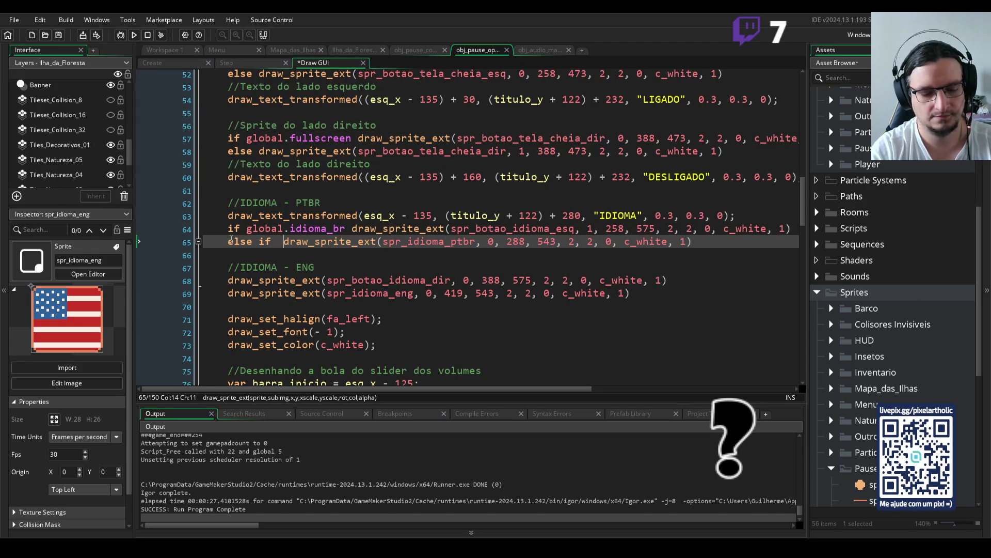
type("al.i")
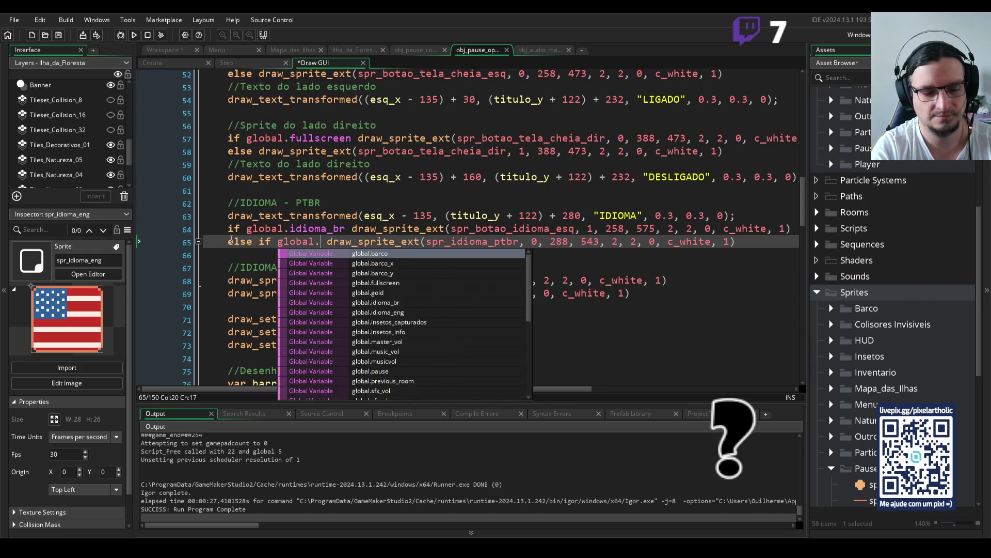
key("Down")
key("Return")
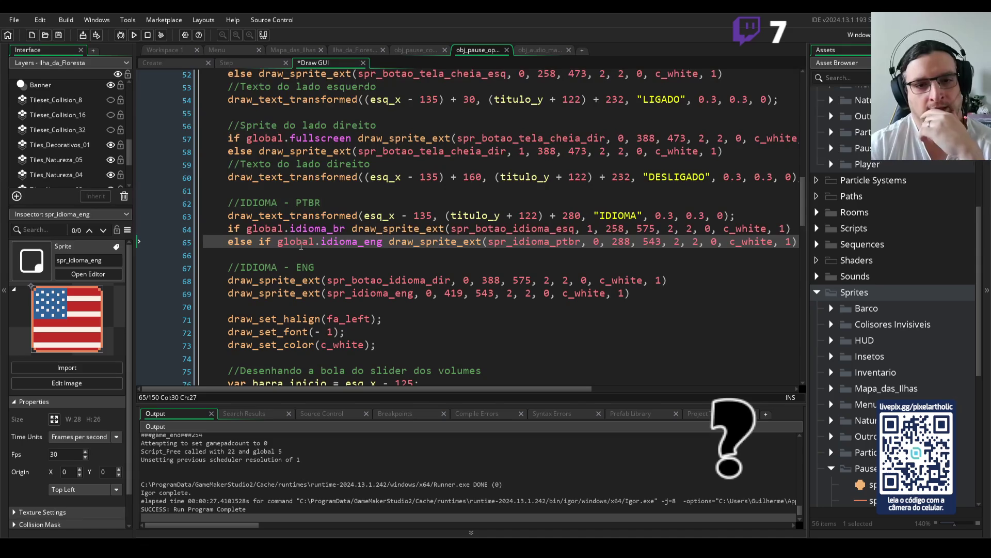
left_click_drag(391, 243, 225, 242)
key("BackSpace")
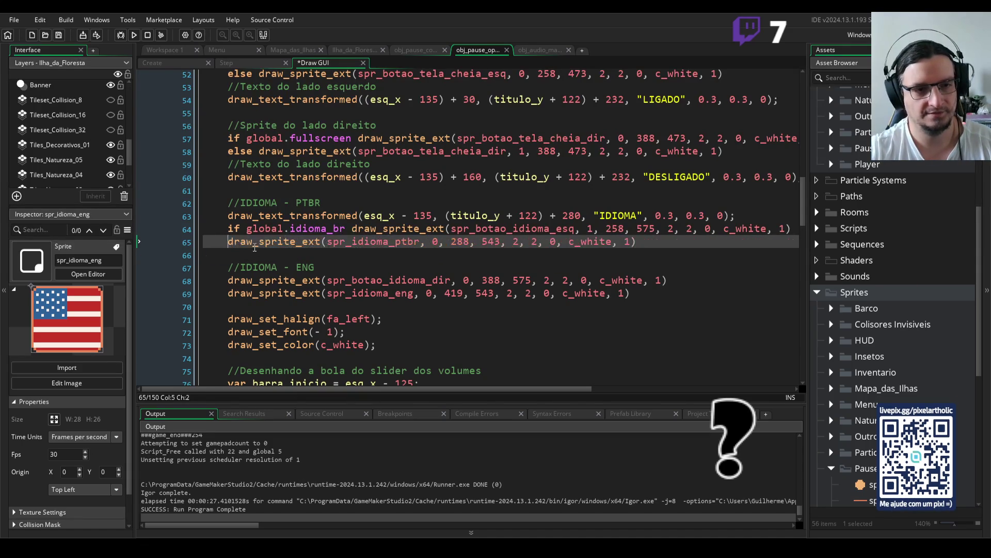
type("else")
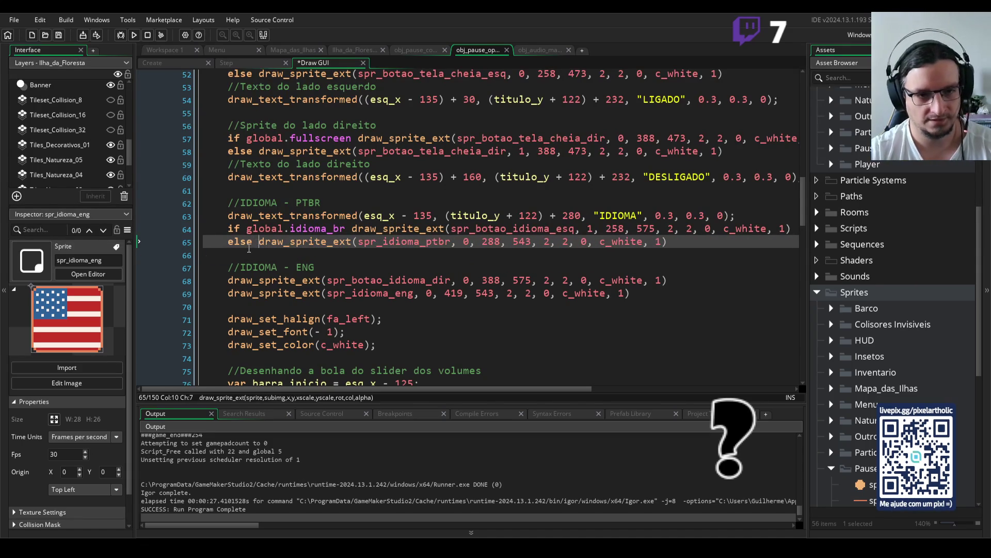
double_click(466, 241)
type("1")
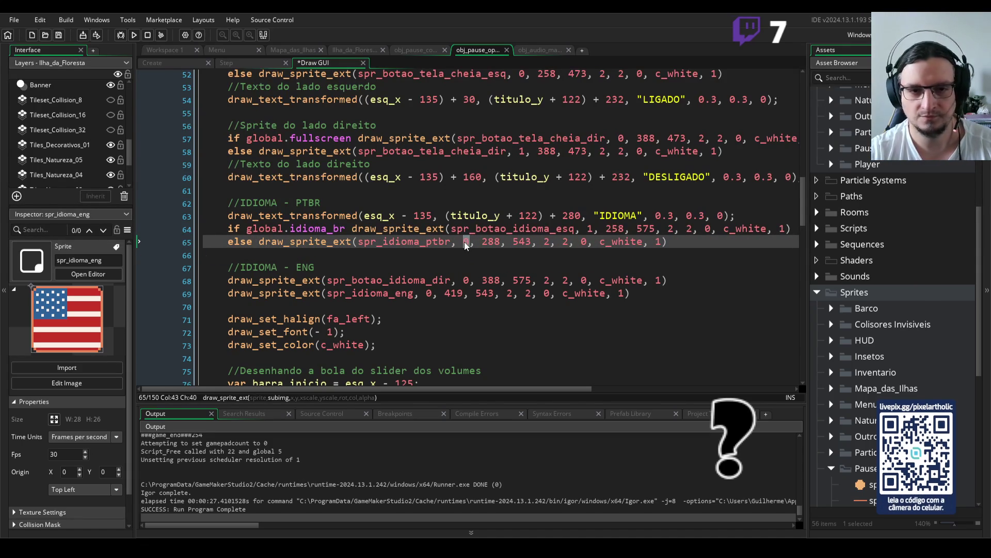
left_click(679, 245)
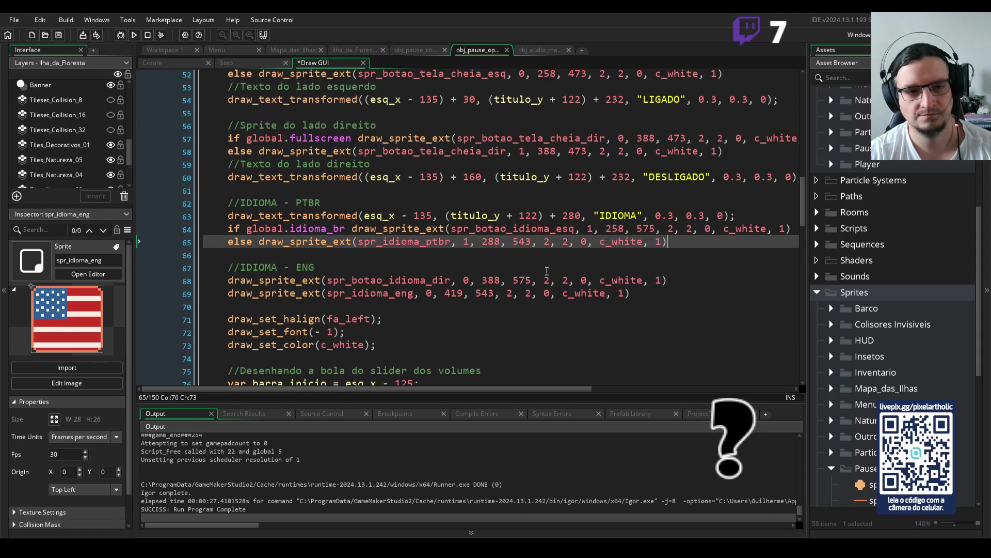
left_click(239, 280)
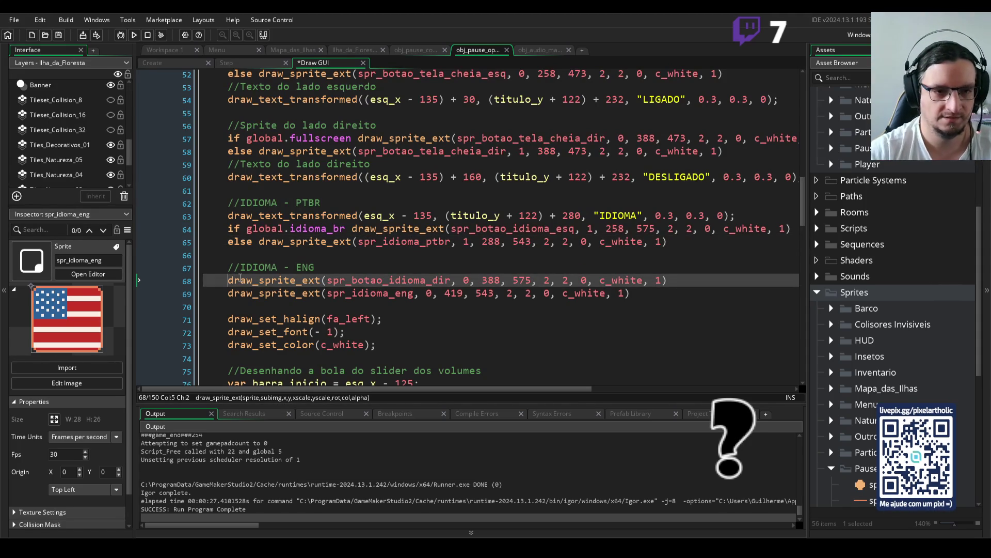
Make the English button line conditional on global.idioma_eng
type("i")
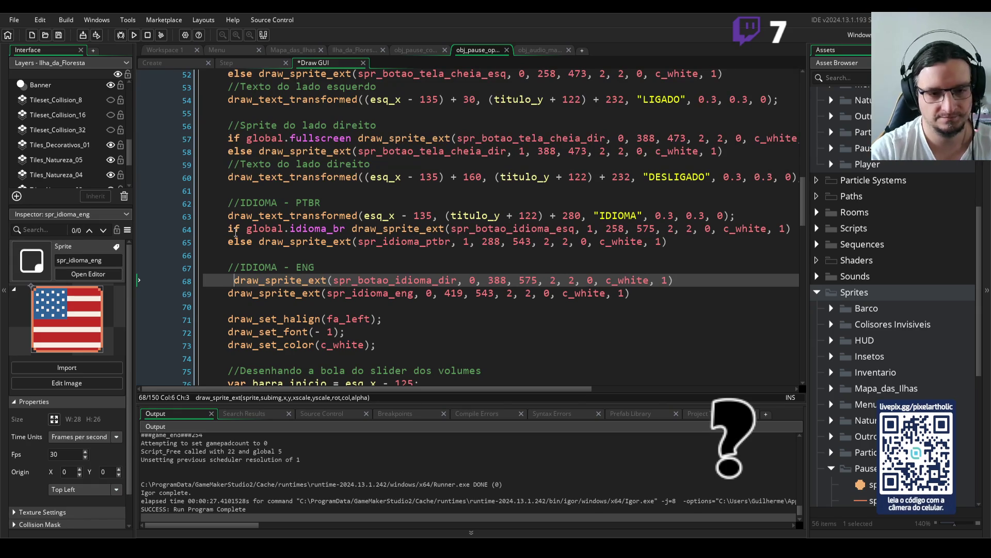
type("f gl")
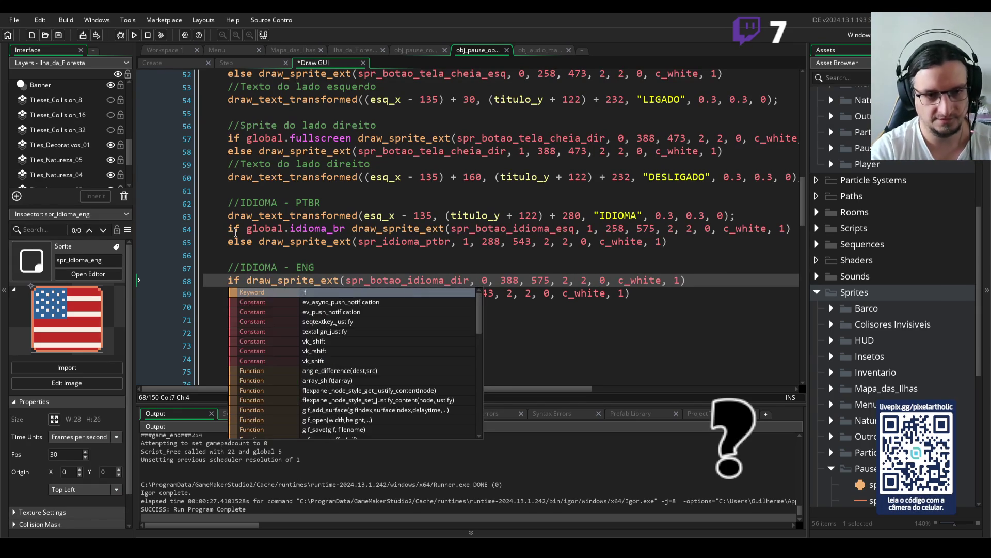
type("obal.id")
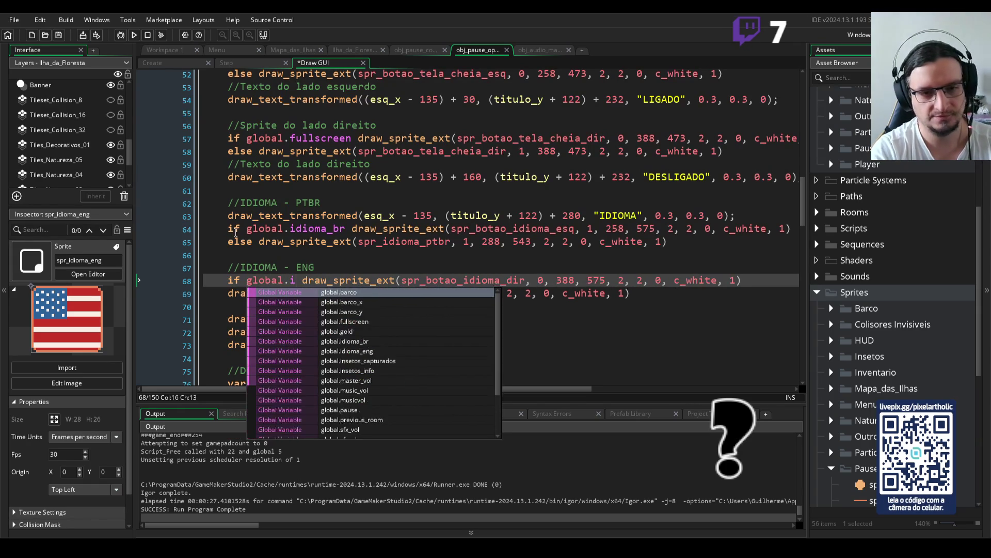
key("Down")
key("Return")
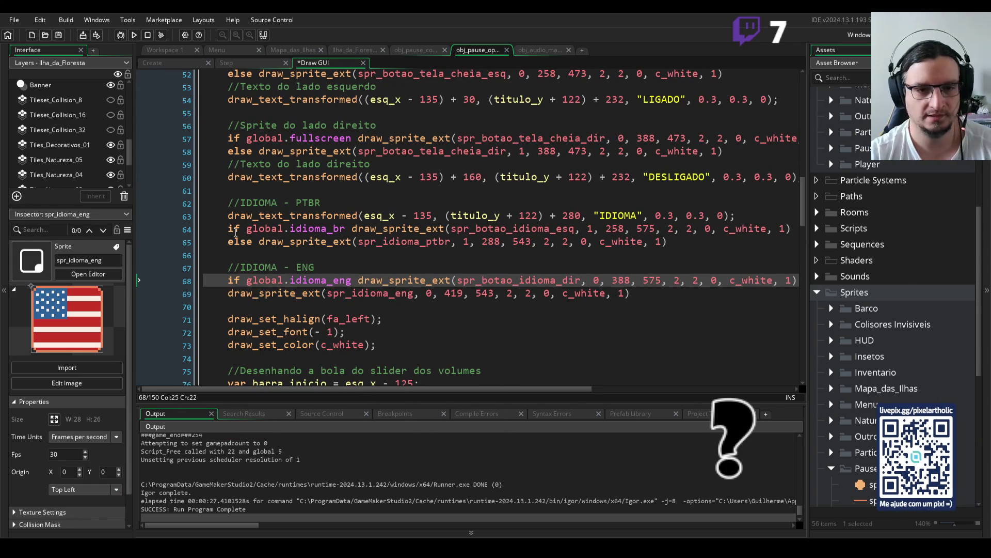
Set the English button's frame to 1 and return the Portuguese flag to frame 0
double_click(598, 280)
type("1")
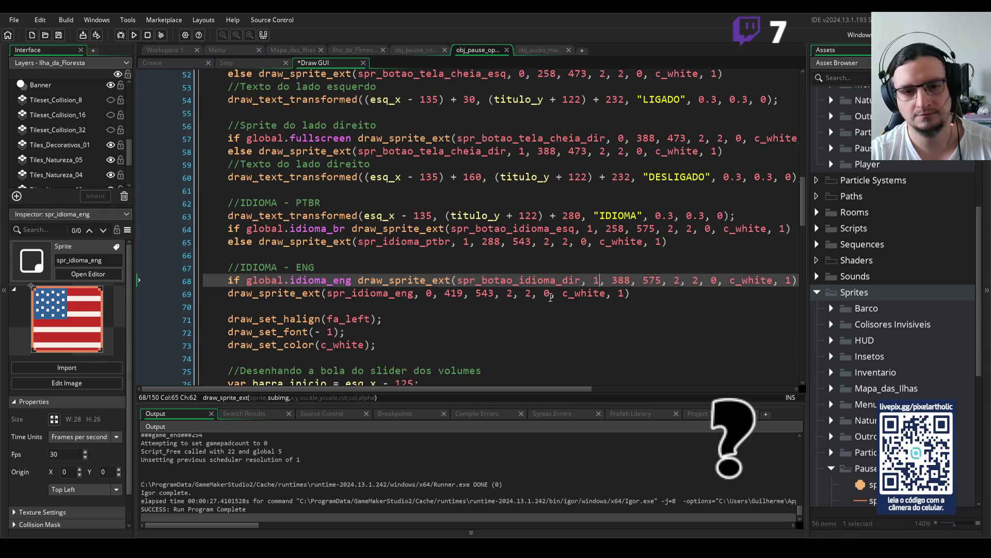
left_click(432, 294)
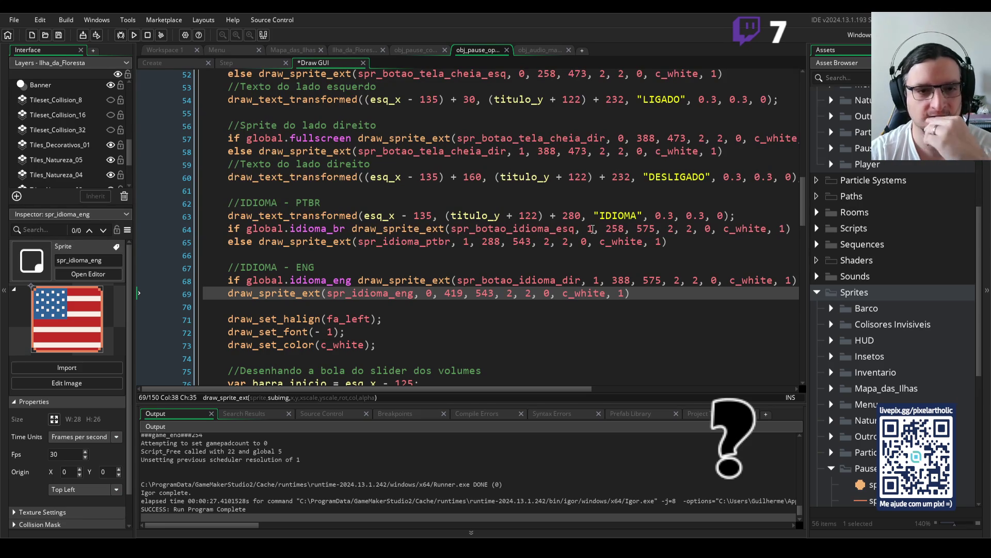
double_click(464, 242)
type("0")
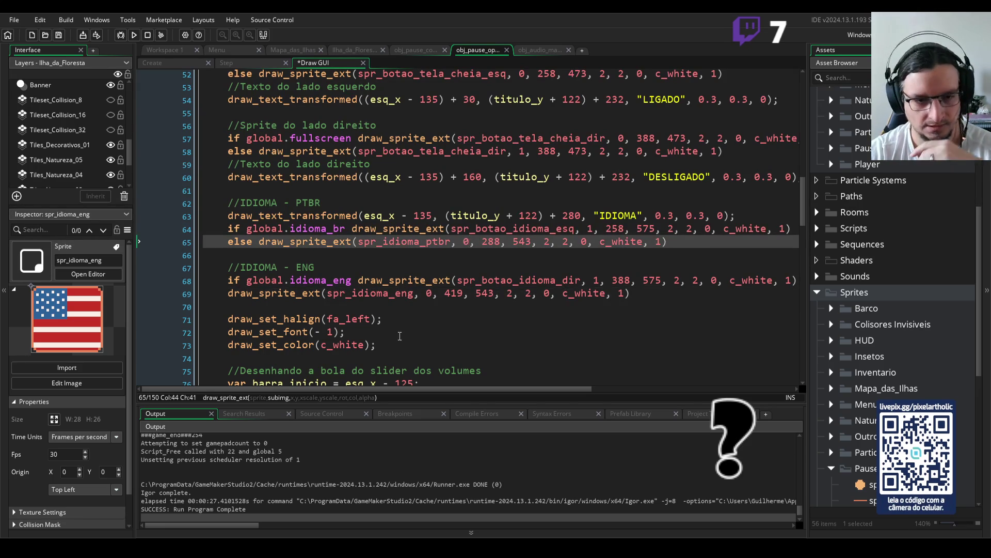
double_click(428, 295)
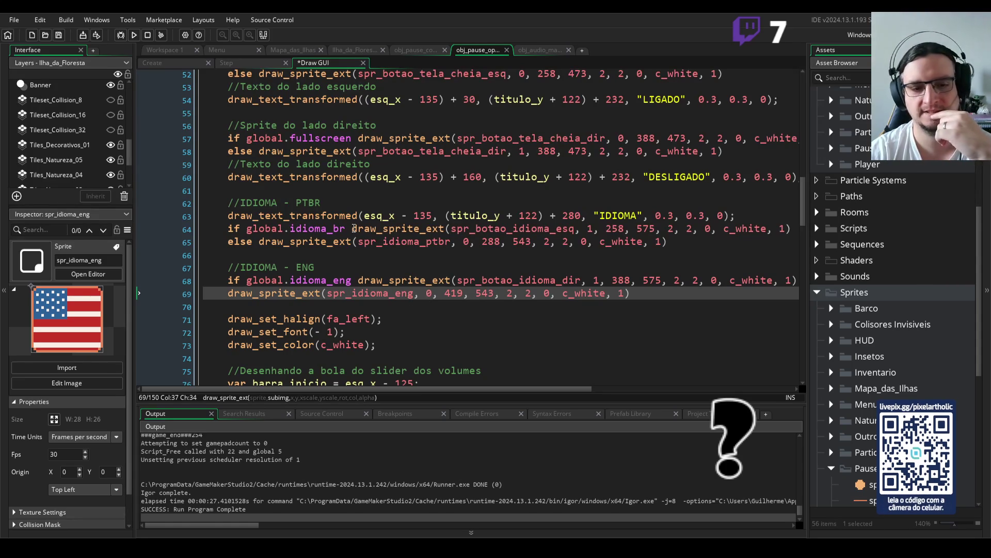
left_click(352, 229)
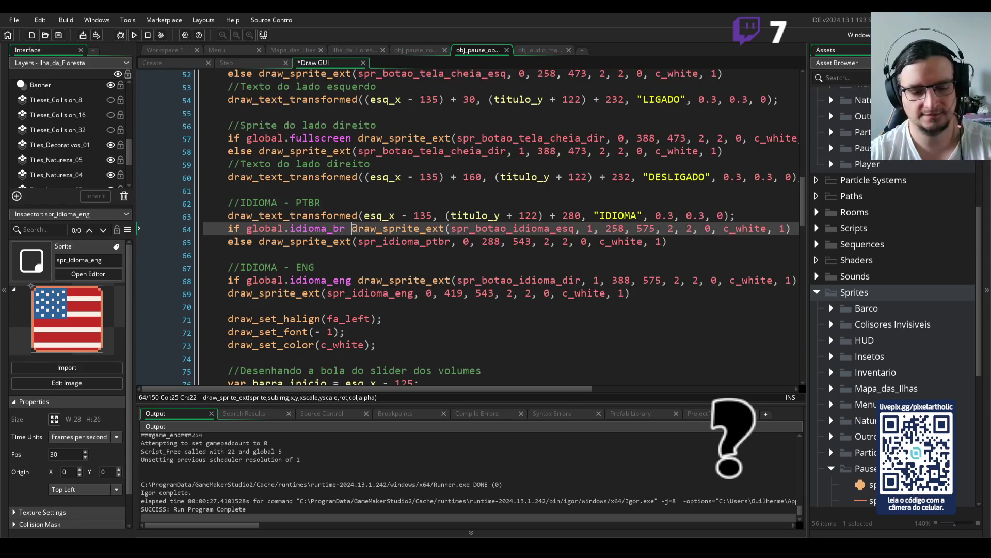
Wrap the Portuguese button draw call in braces and add global.idioma_eng = false inside
key("Return")
type("{")
key("Return")
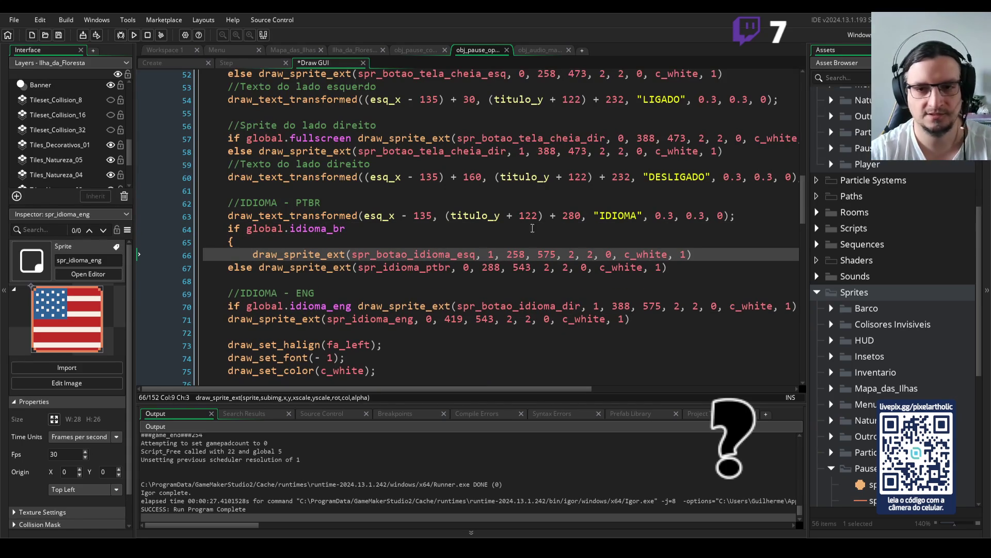
left_click(719, 259)
key("Return")
type("}")
left_click(697, 256)
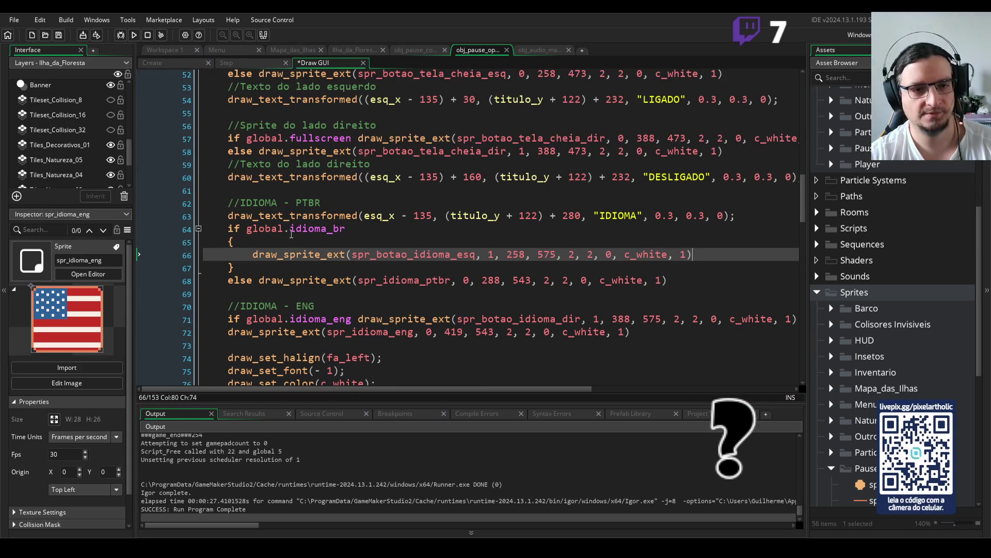
key("Return")
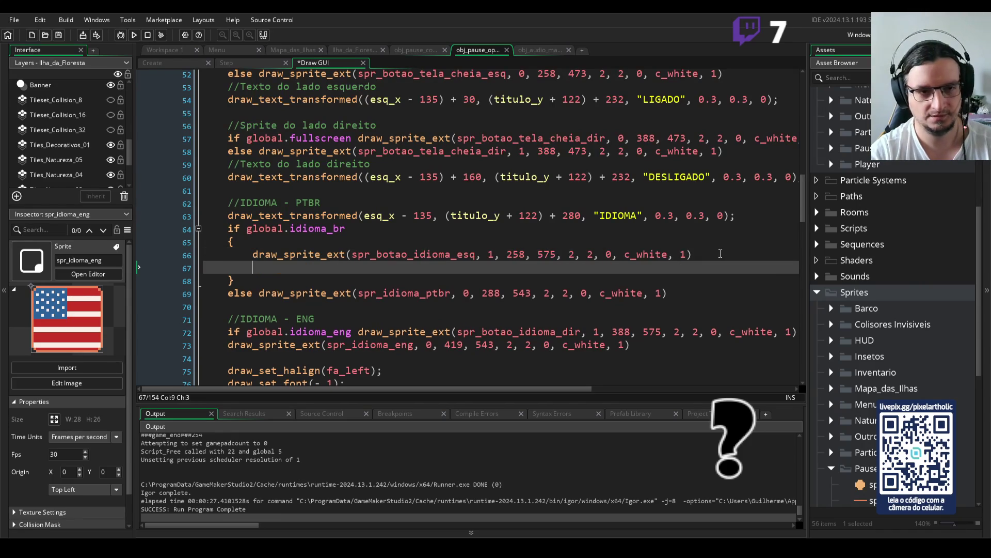
type("global.")
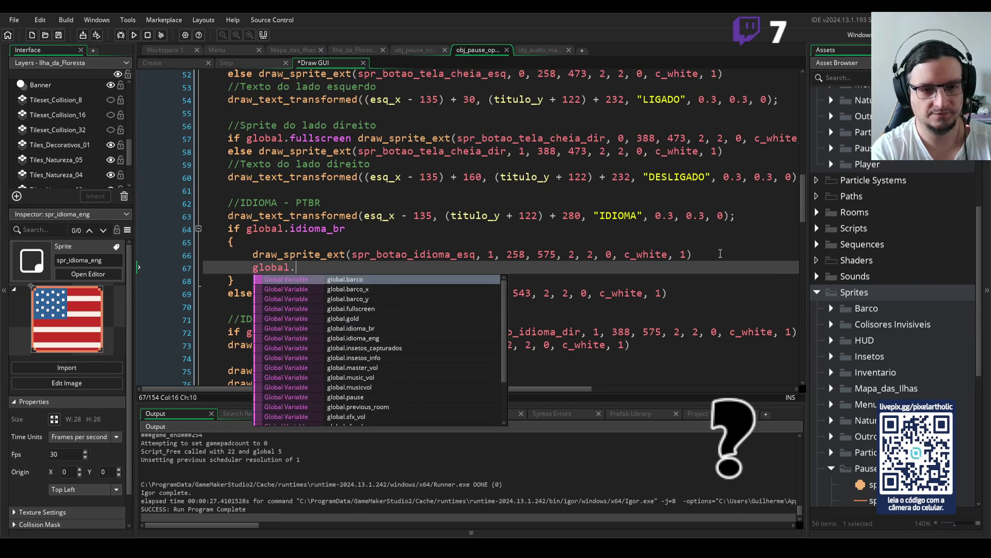
type("idioma_eng ")
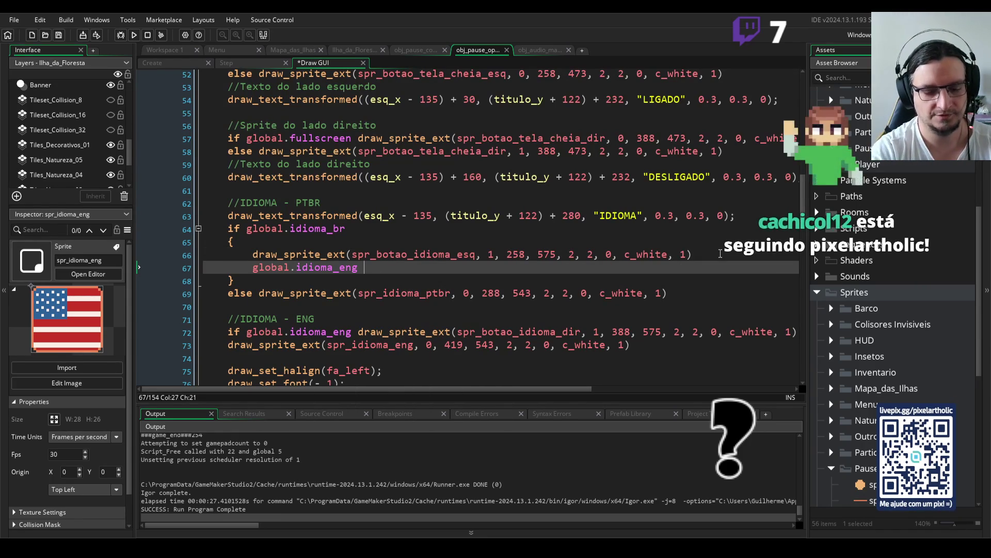
type("= f")
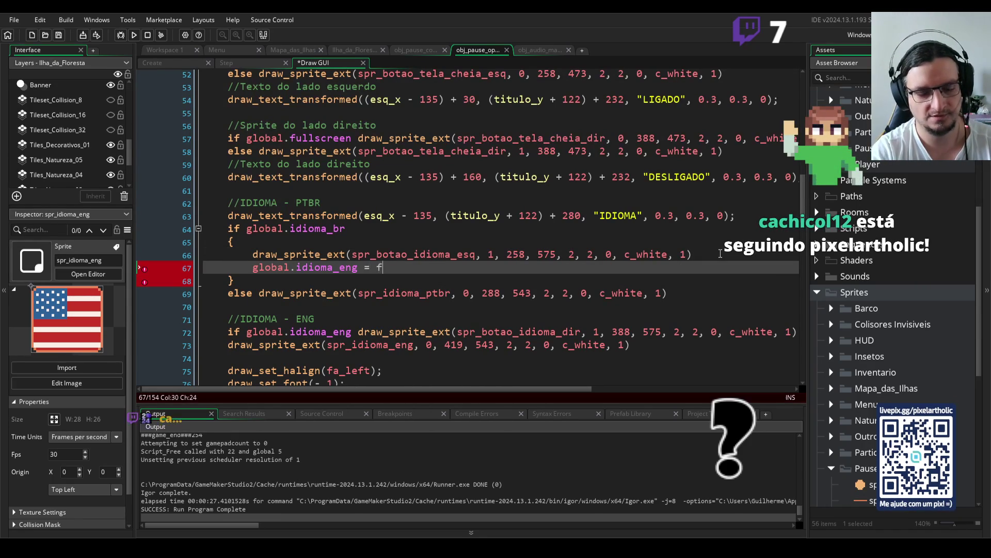
type("alse")
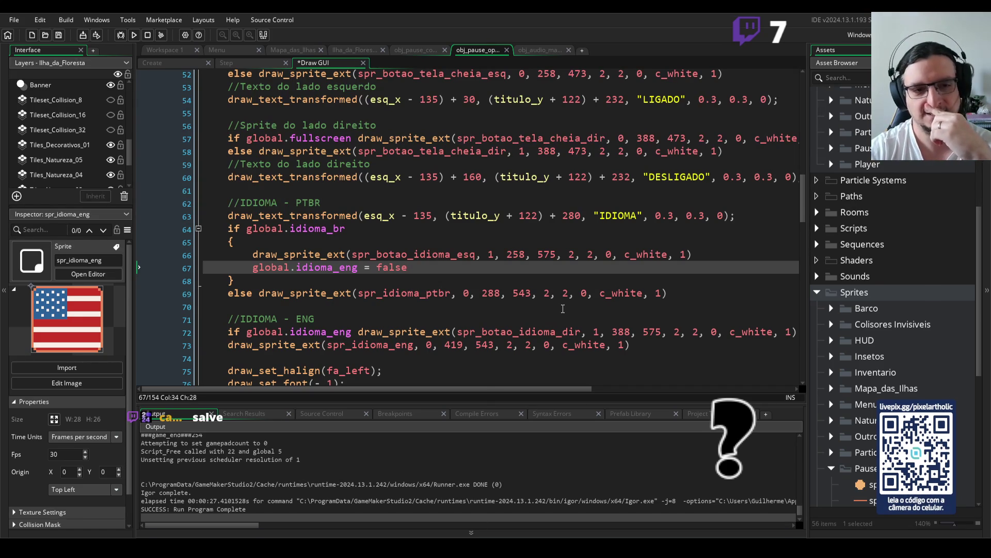
scroll(291, 290, "down", 1)
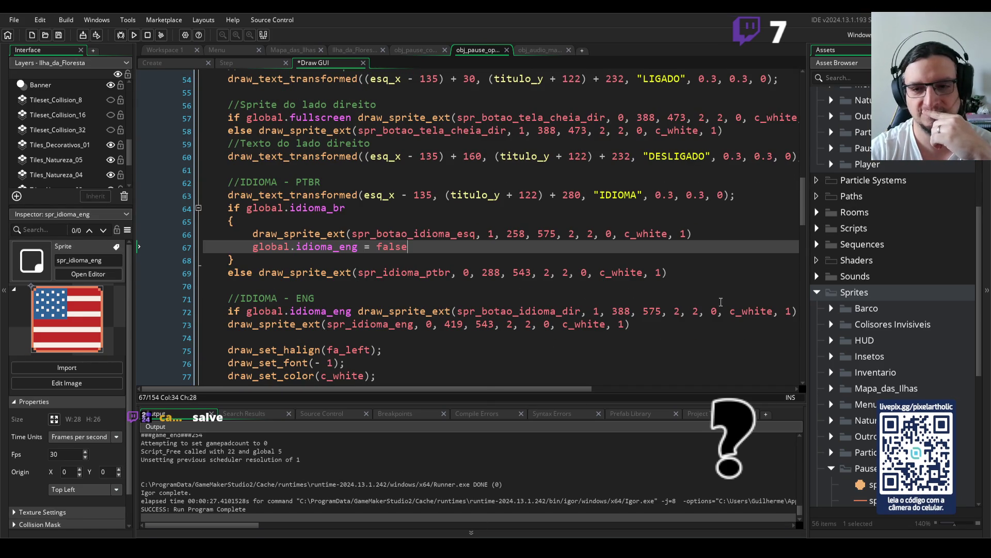
Add braces after if global.idioma_eng and move the spr_botao_idioma_dir draw call inside them
left_click(797, 311)
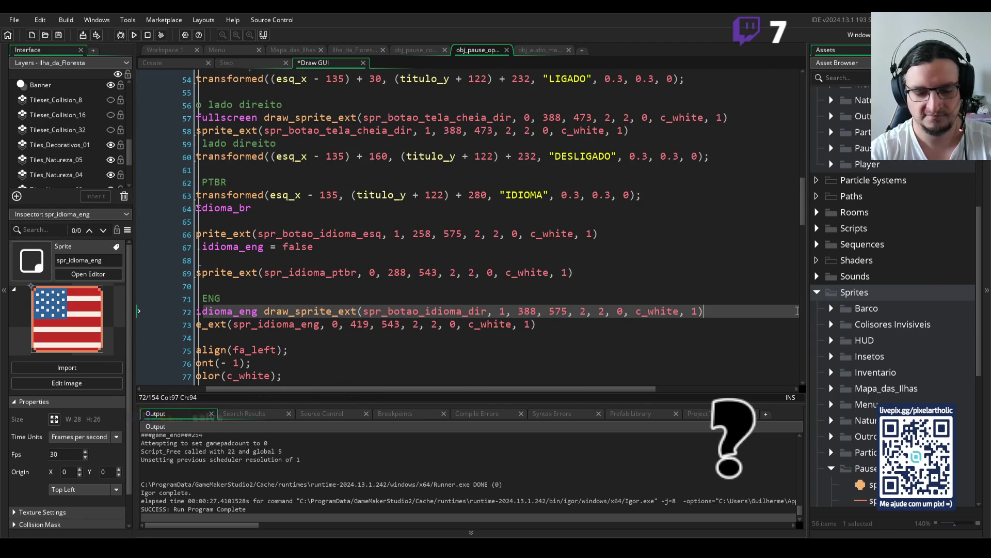
key("Return")
type("{")
key("Return")
key("Return")
type("}")
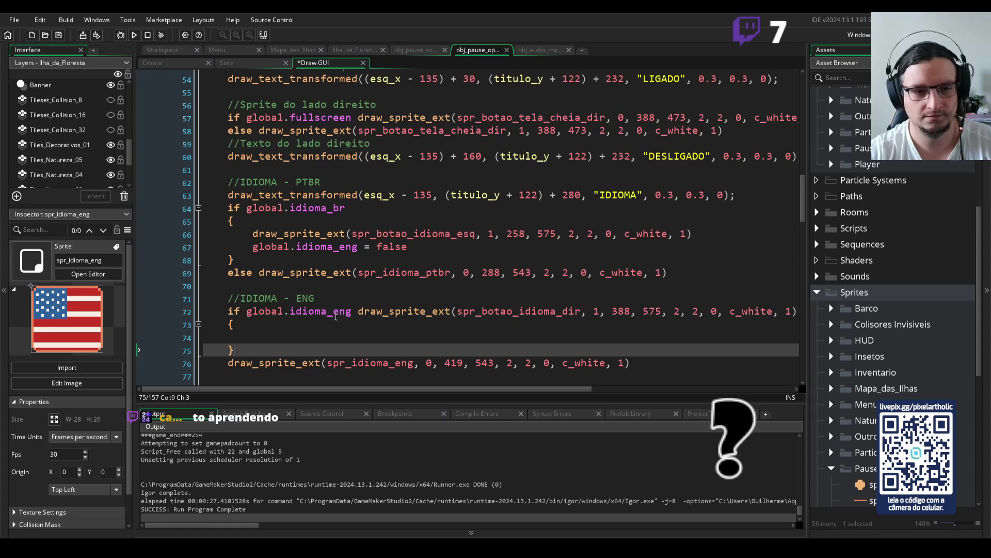
left_click(361, 311)
key("shift+End")
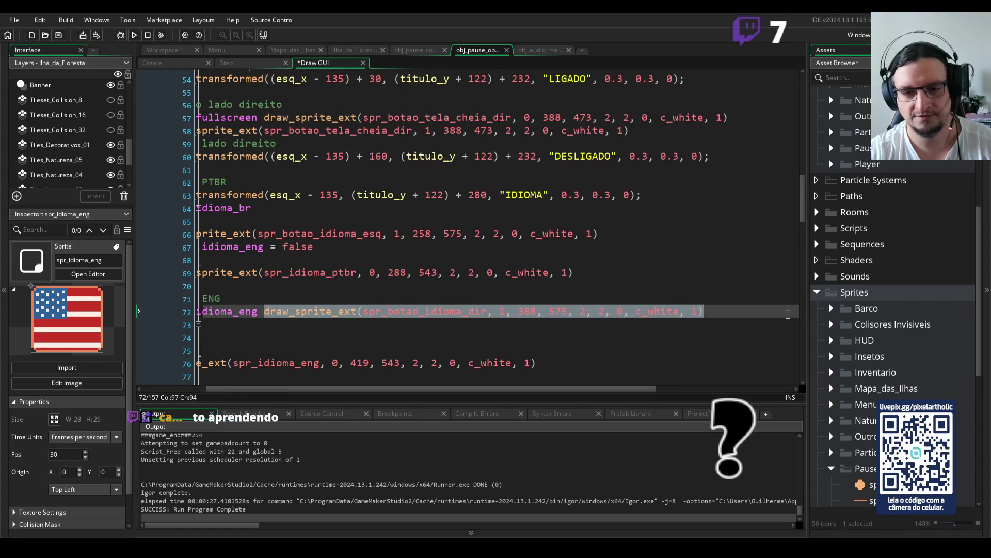
key("ctrl+x")
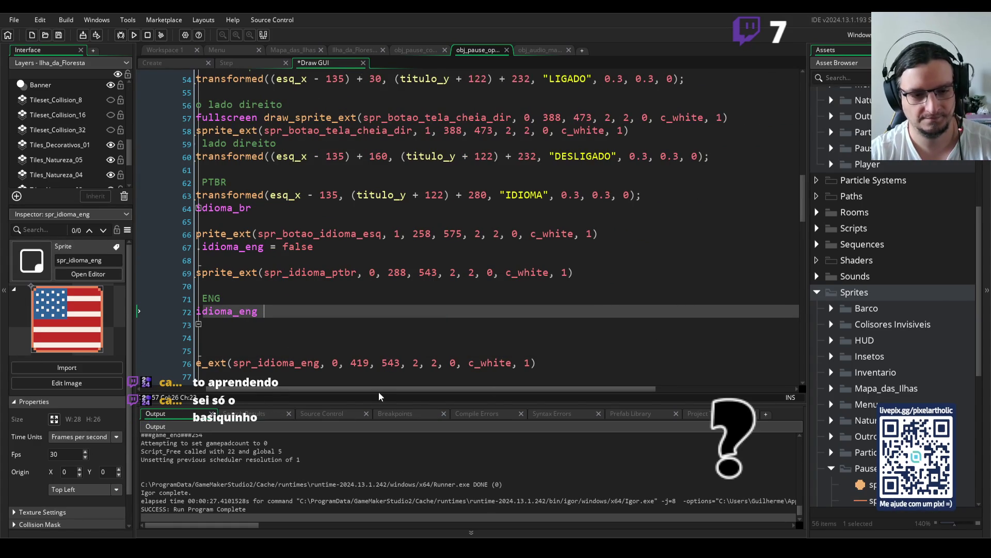
left_click(258, 324)
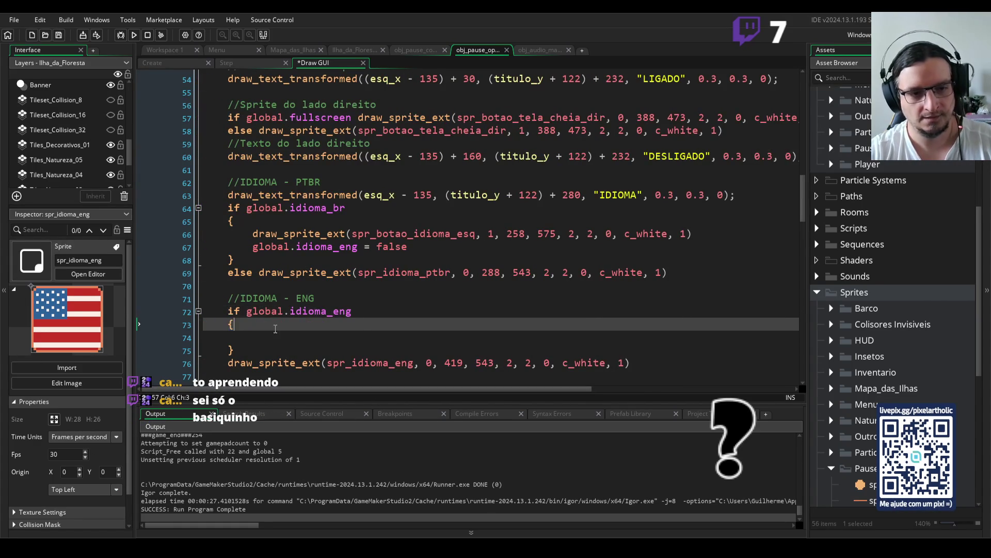
left_click(259, 337)
key("ctrl+v")
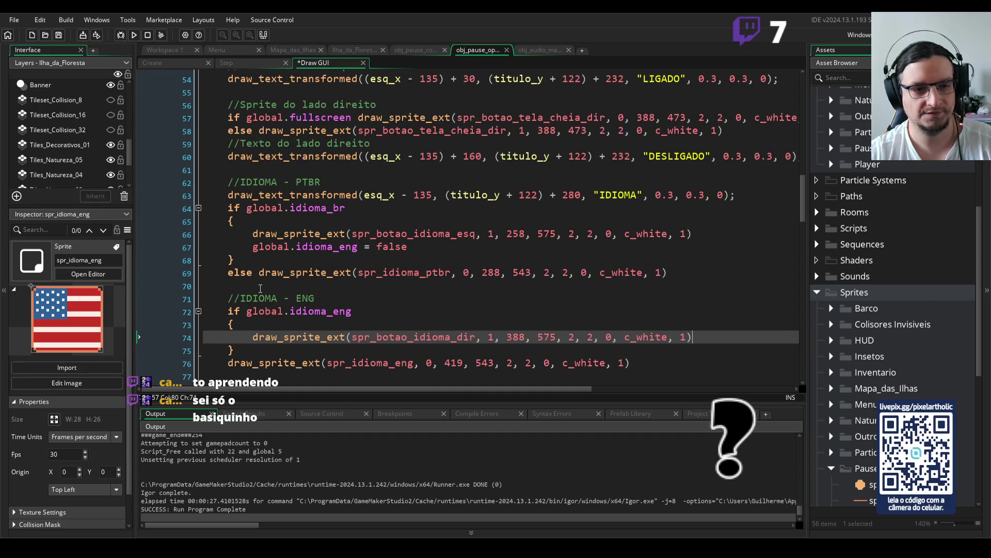
Prefix the English flag draw line with else
left_click(230, 363)
type("else")
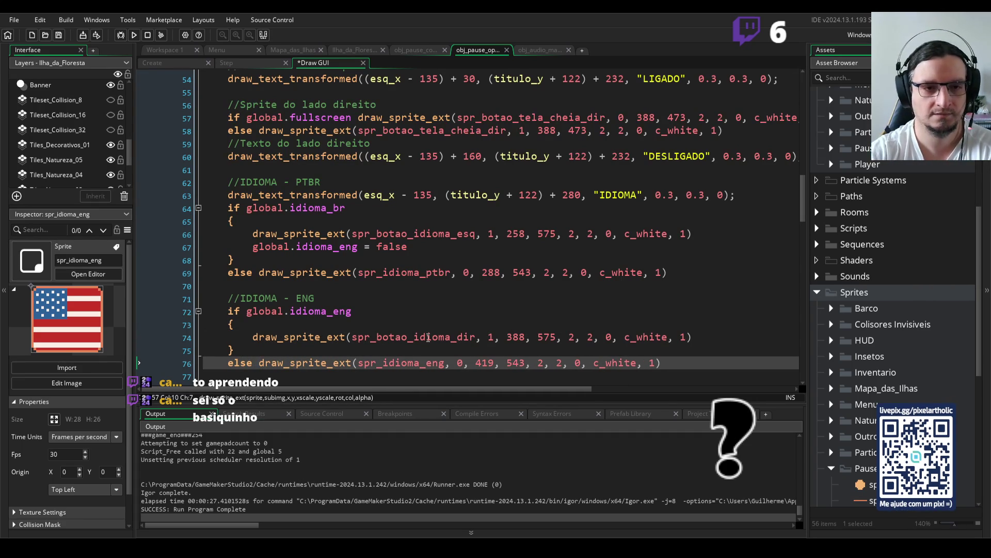
scroll(493, 323, "down", 6)
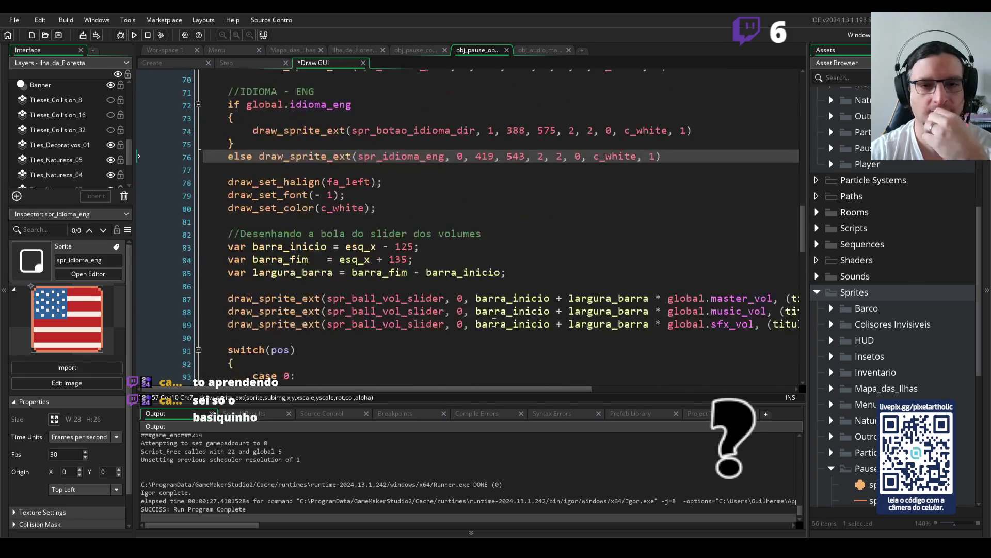
Remove the // before the keyboard_check_pressed(vk_space) line in case 4
scroll(494, 322, "down", 4)
scroll(494, 323, "down", 8)
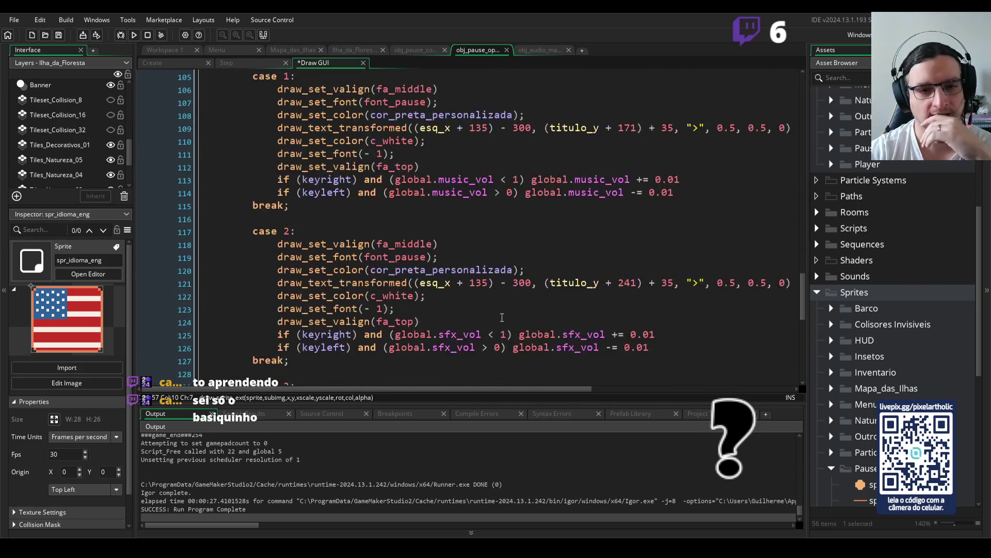
scroll(505, 317, "down", 3)
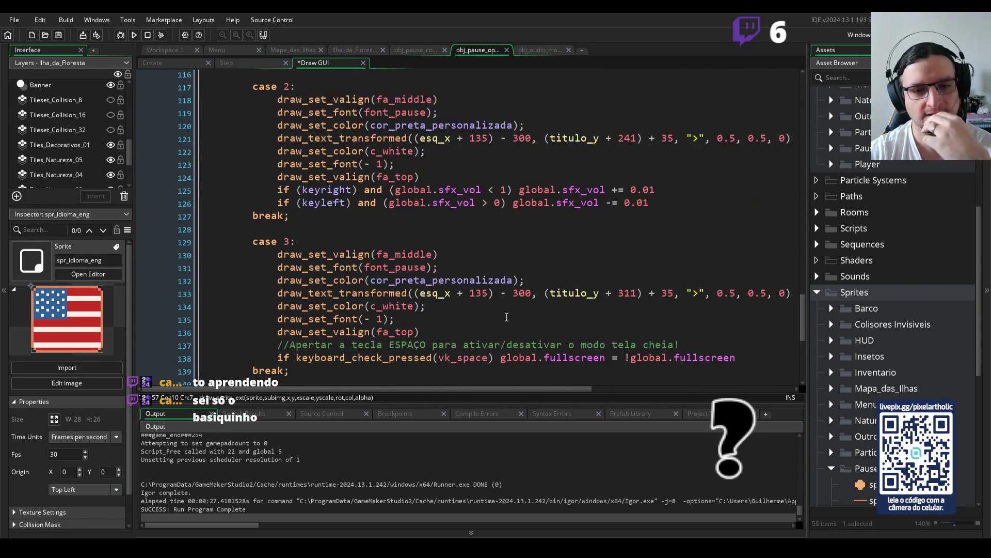
scroll(500, 354, "down", 6)
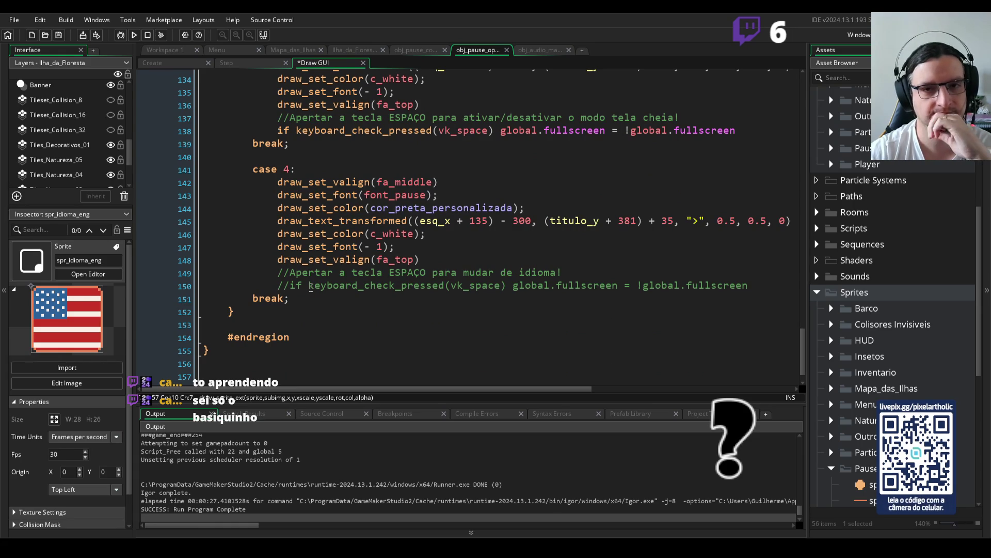
left_click_drag(290, 285, 279, 285)
key("Delete")
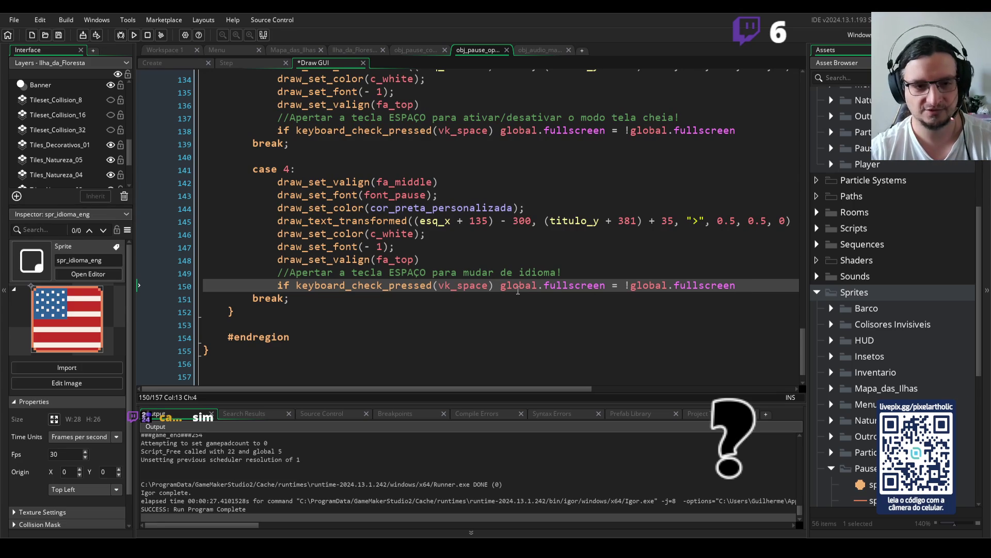
Replace the global.fullscreen toggle after the space check with an empty braced block
left_click_drag(495, 286, 759, 290)
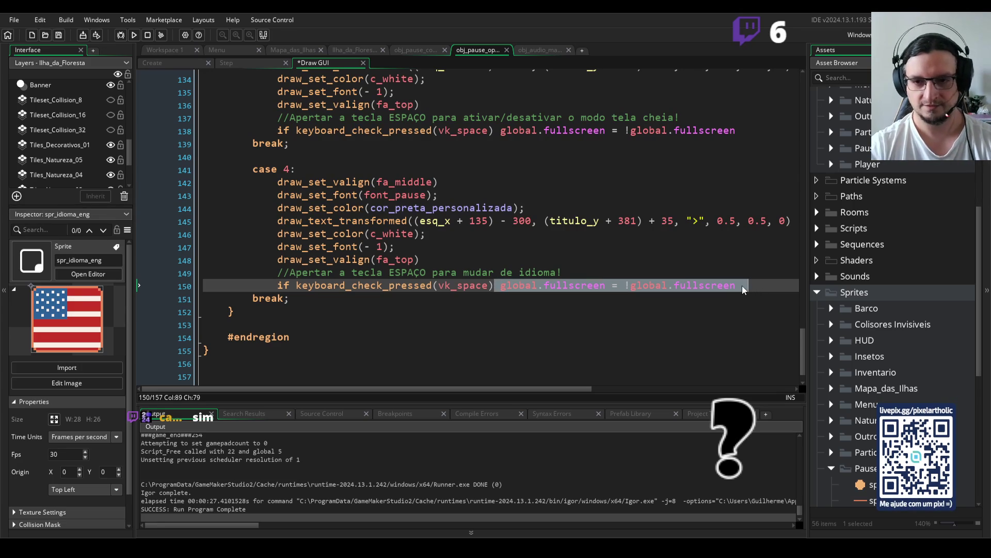
key("BackSpace")
key("Return")
type("{")
key("Return")
key("Return")
key("Return")
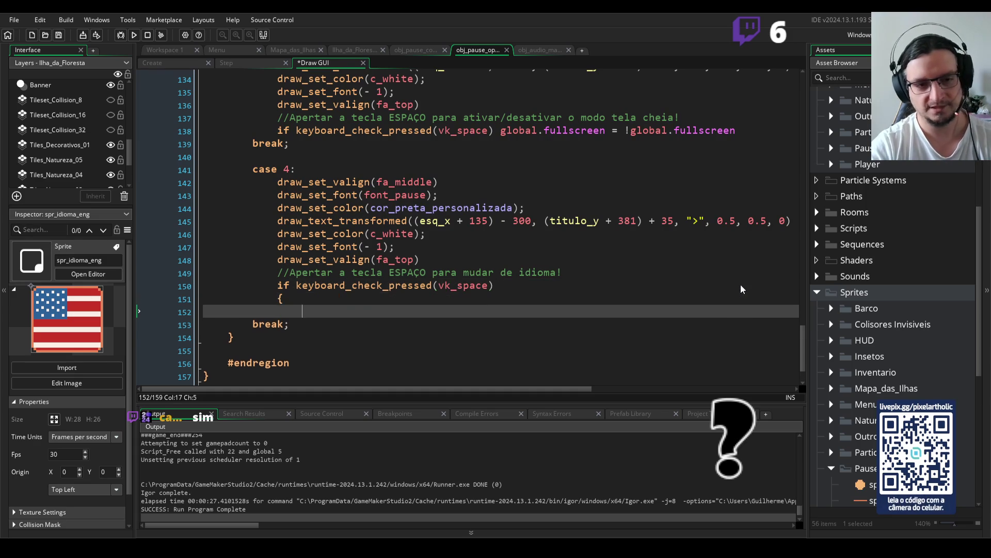
key("Return")
type("}")
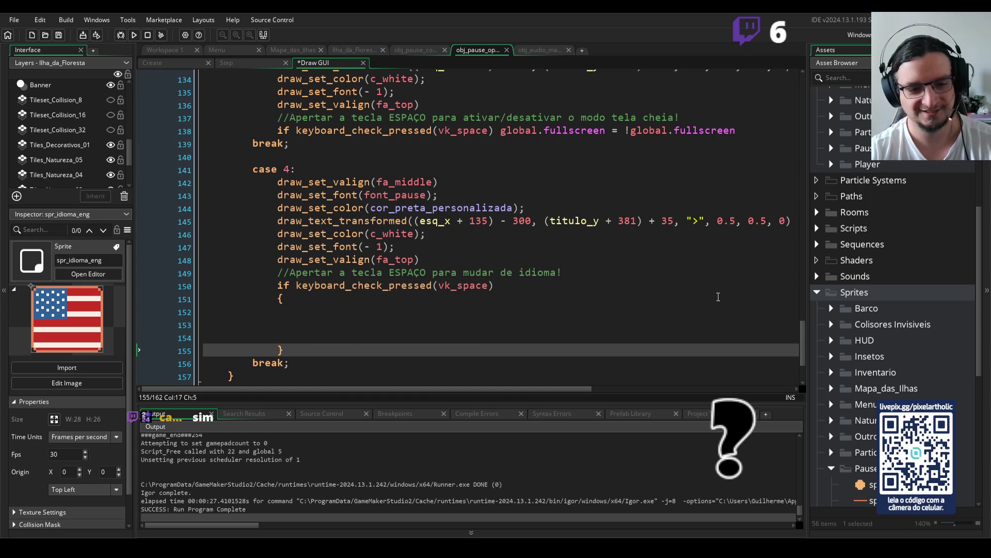
left_click(310, 310)
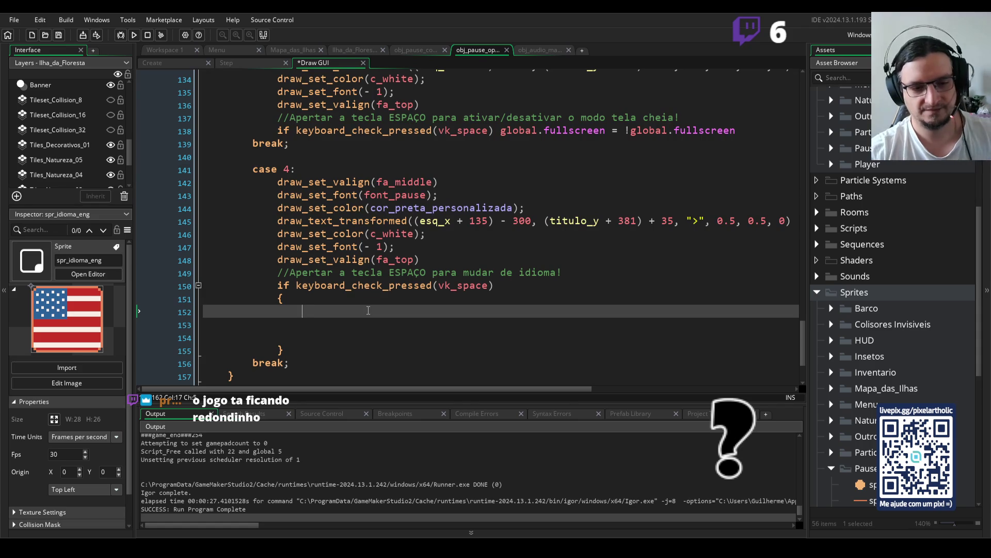
Type a draft if line comparing global.idioma_br with global.idioma_eng via autocomplete
type("if ")
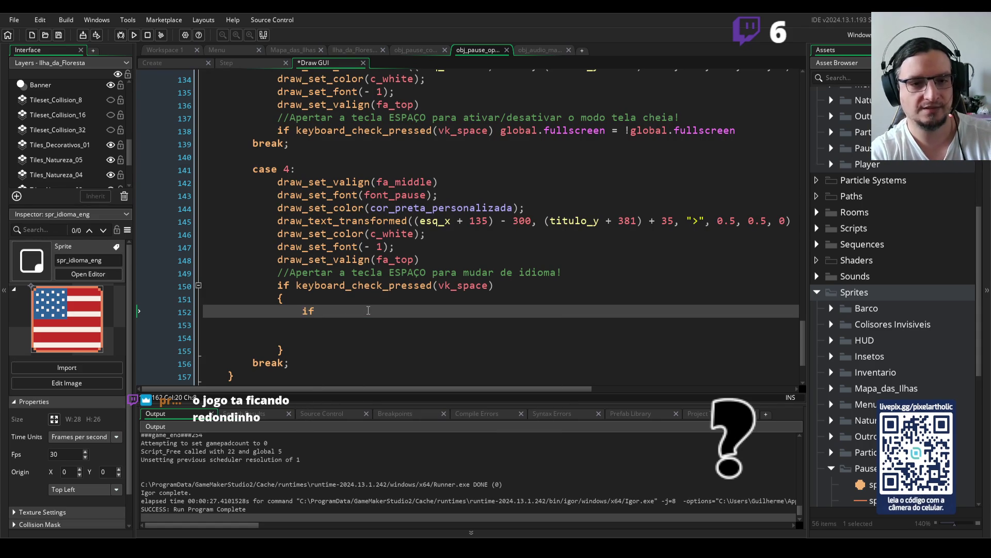
type("glo")
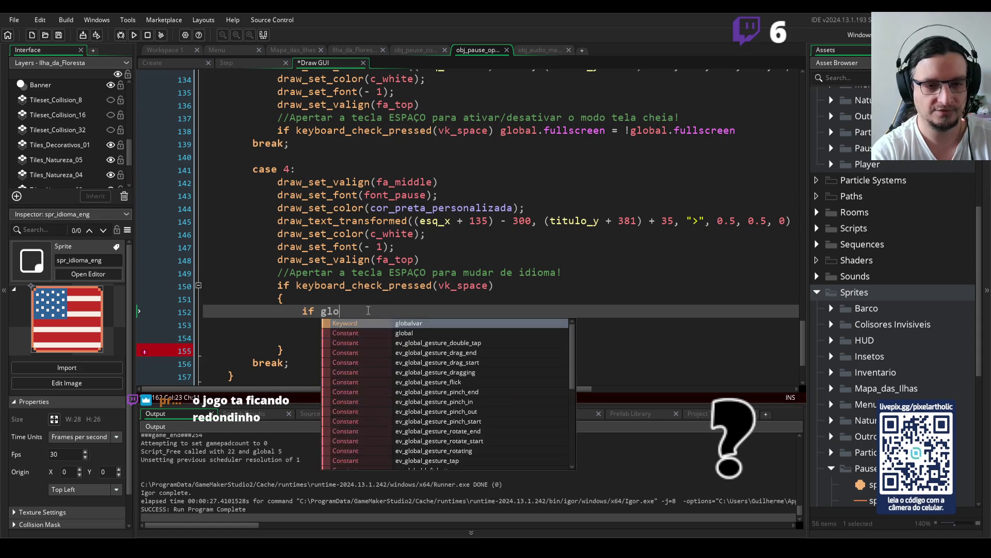
type("bal.")
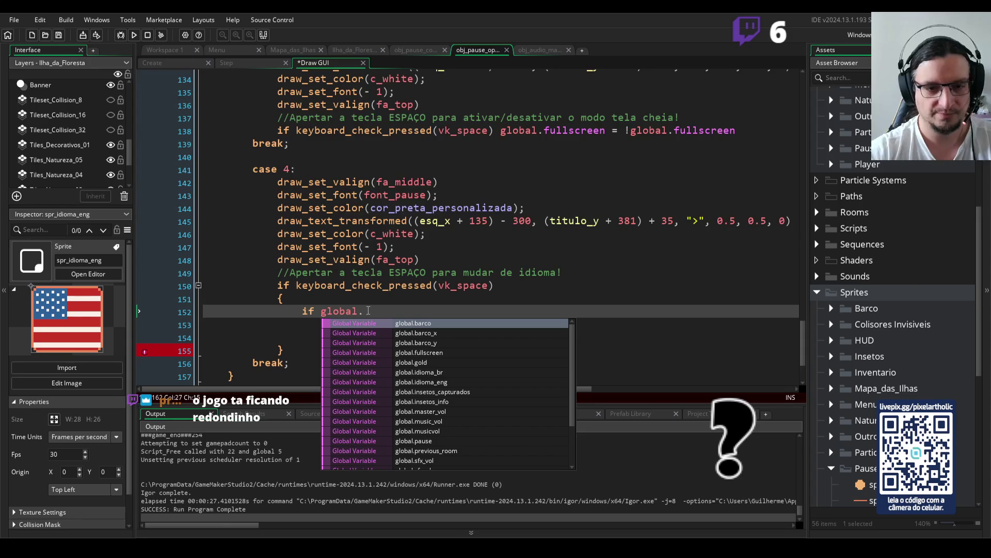
left_click(447, 372)
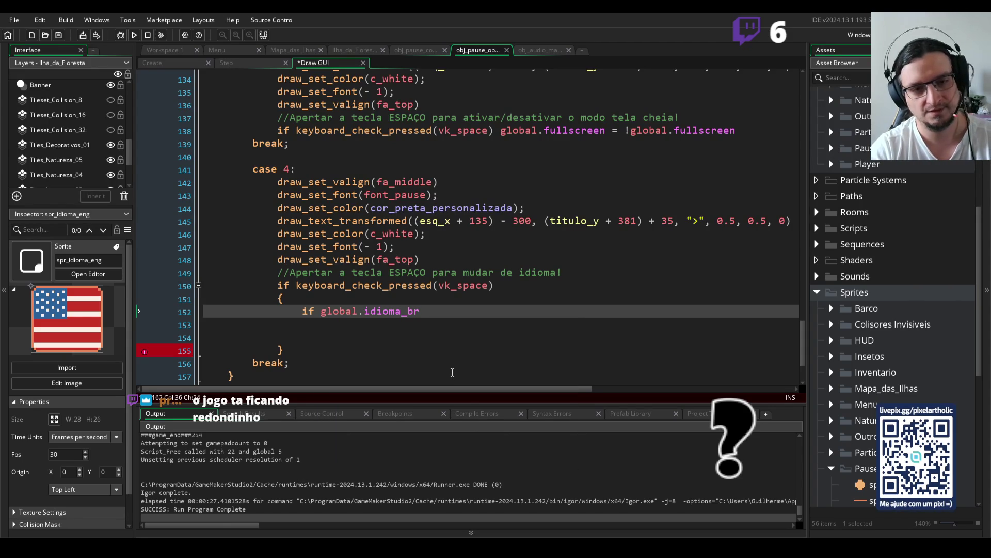
type(" gloa")
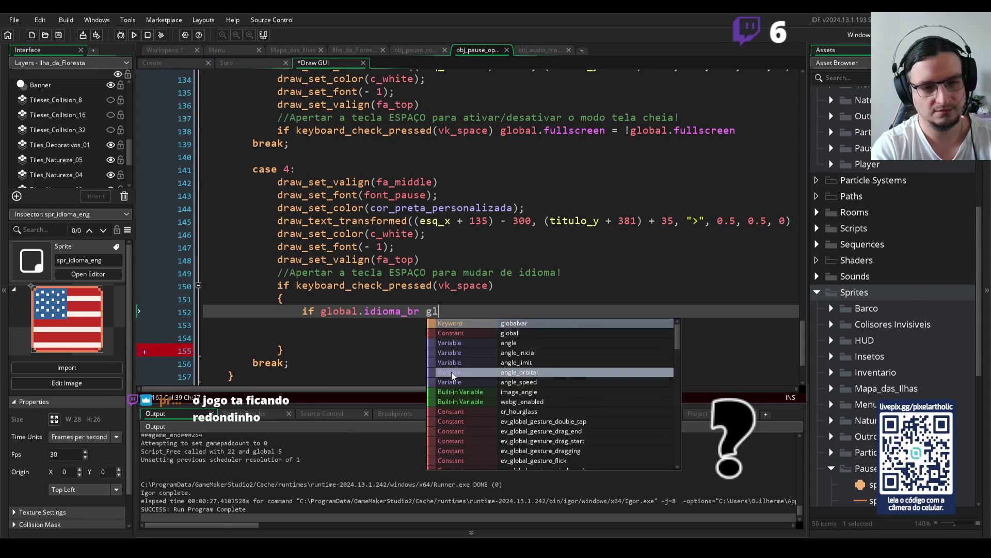
key("BackSpace")
type("bal.i")
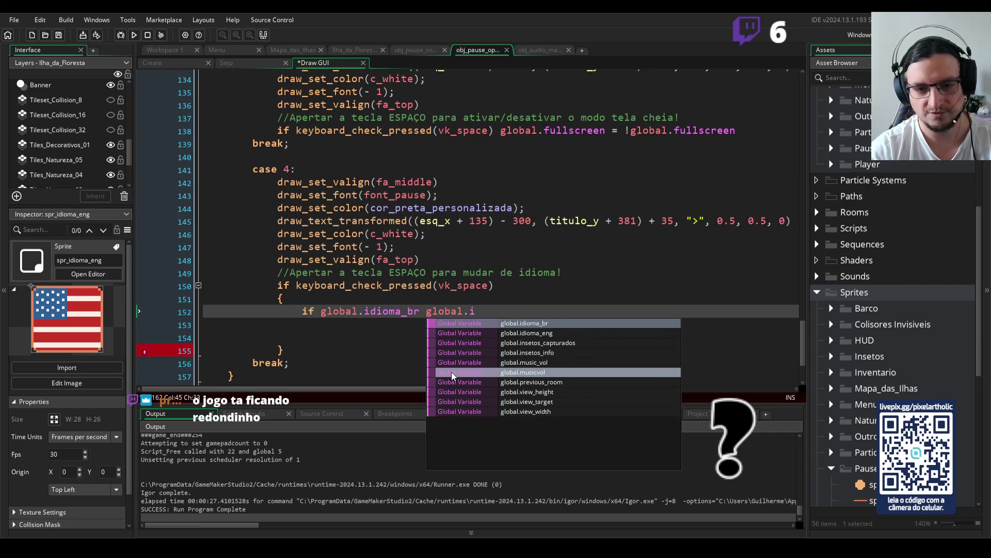
left_click(540, 333)
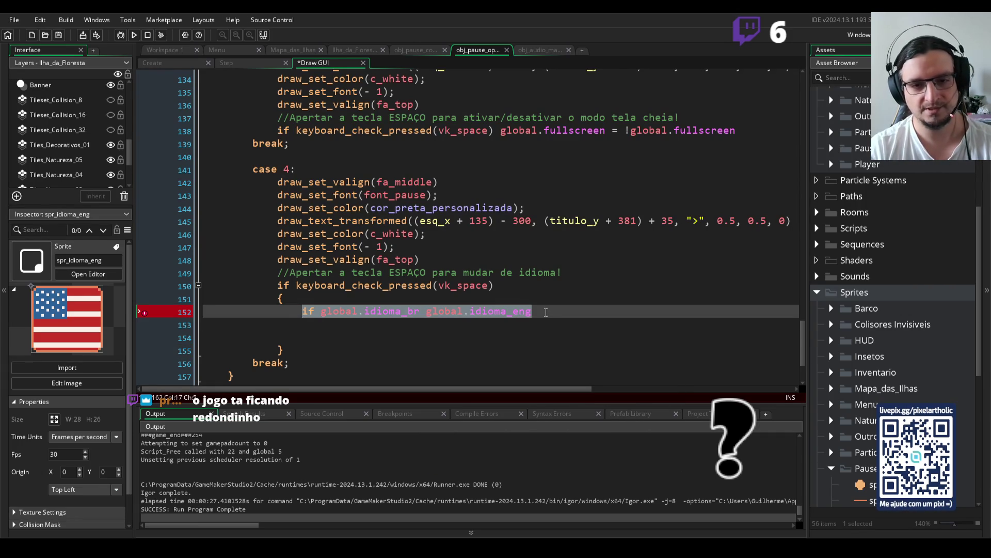
Duplicate the check with br and eng swapped, and remove the extra empty lines
key("ctrl+d")
double_click(415, 325)
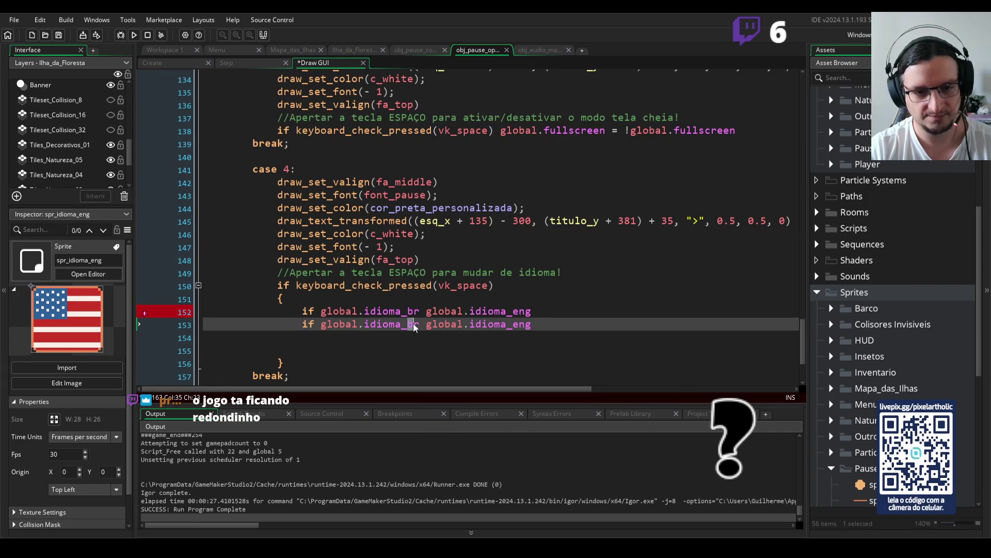
type("eng")
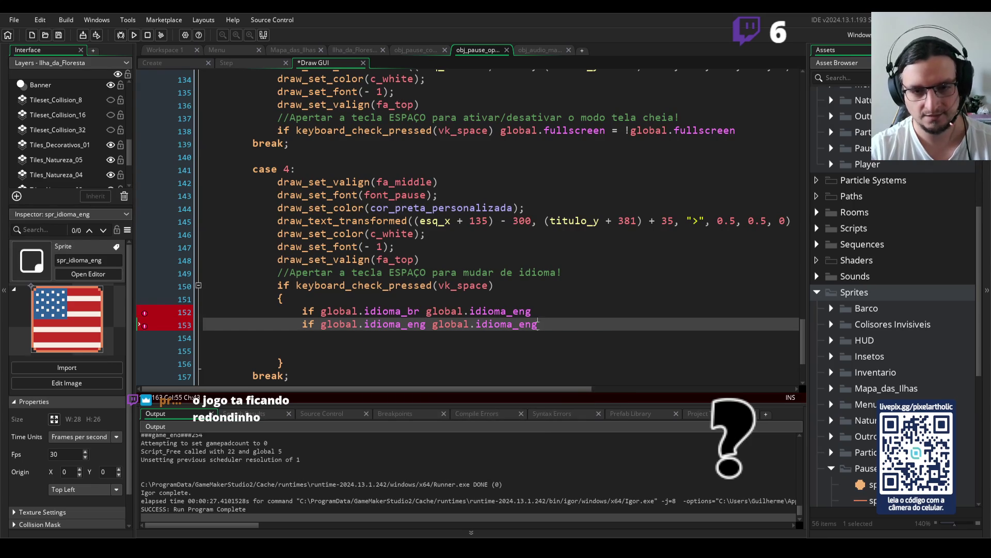
left_click_drag(519, 324, 534, 326)
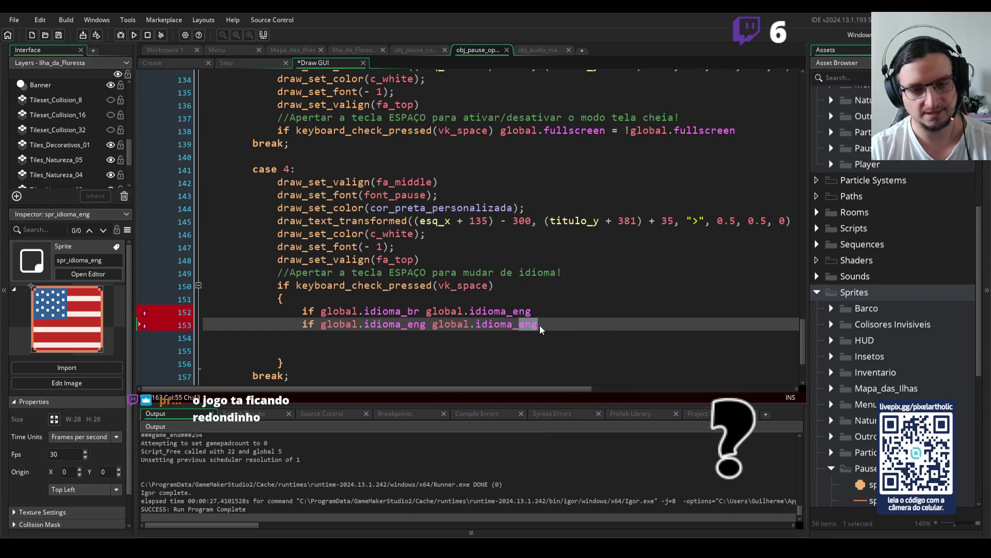
type("br")
key("Delete")
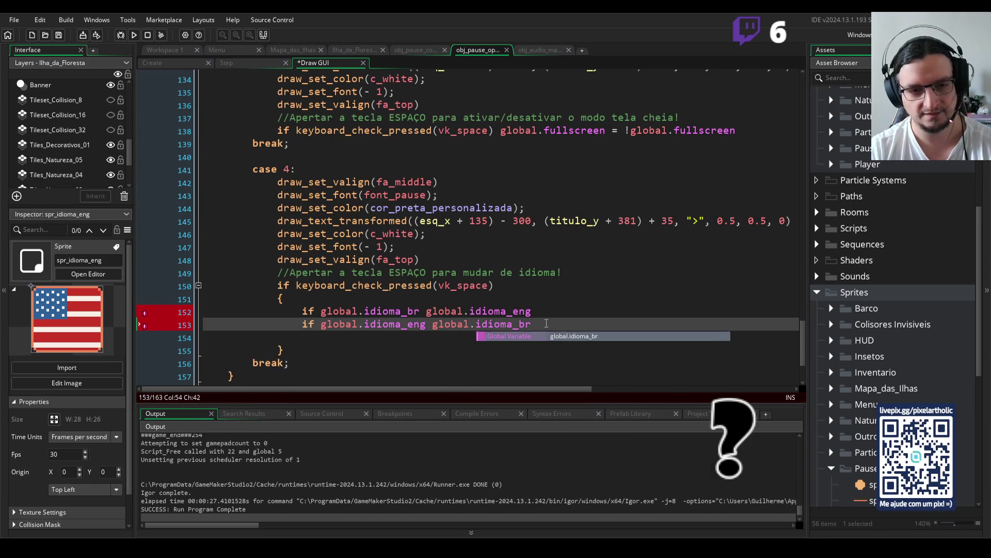
key("Escape")
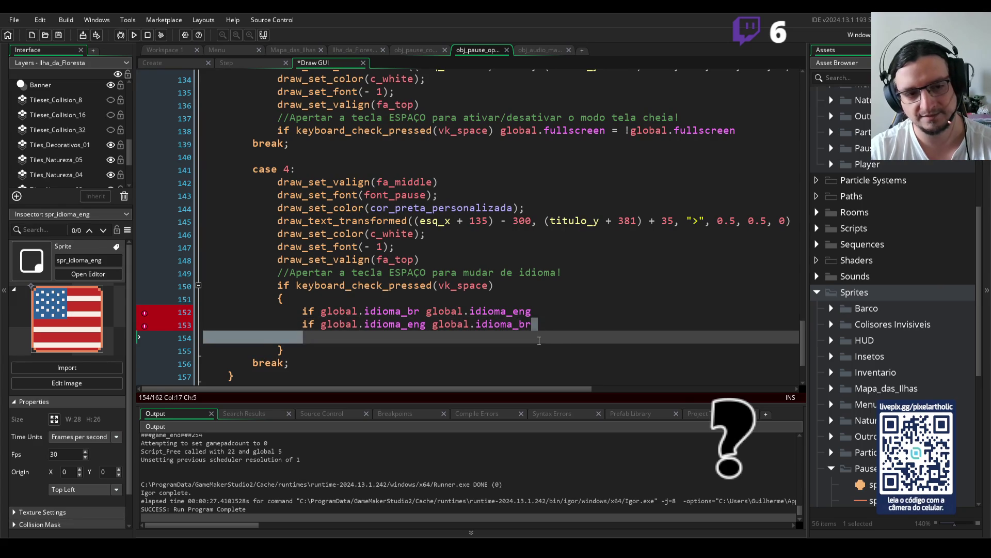
key("Delete")
key("Escape")
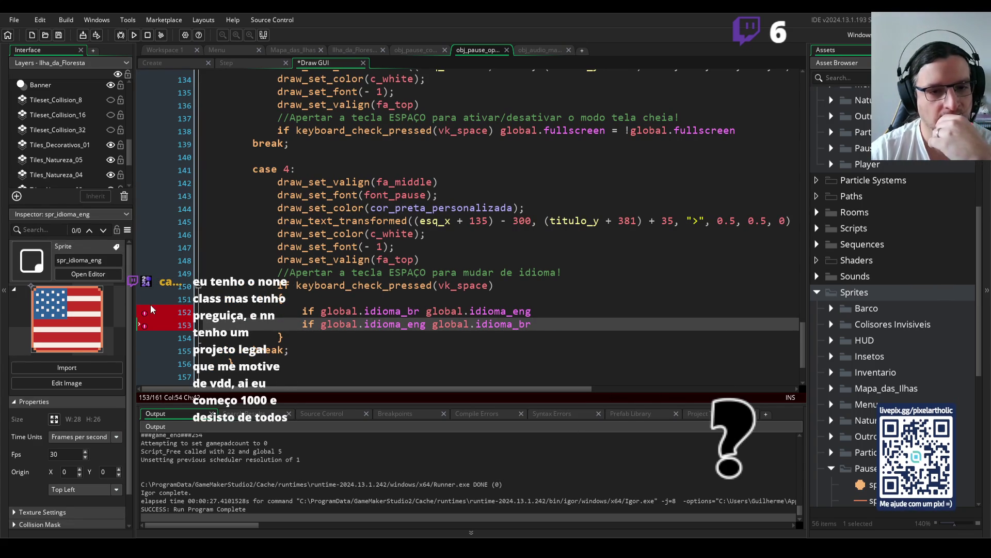
mouse_move(145, 315)
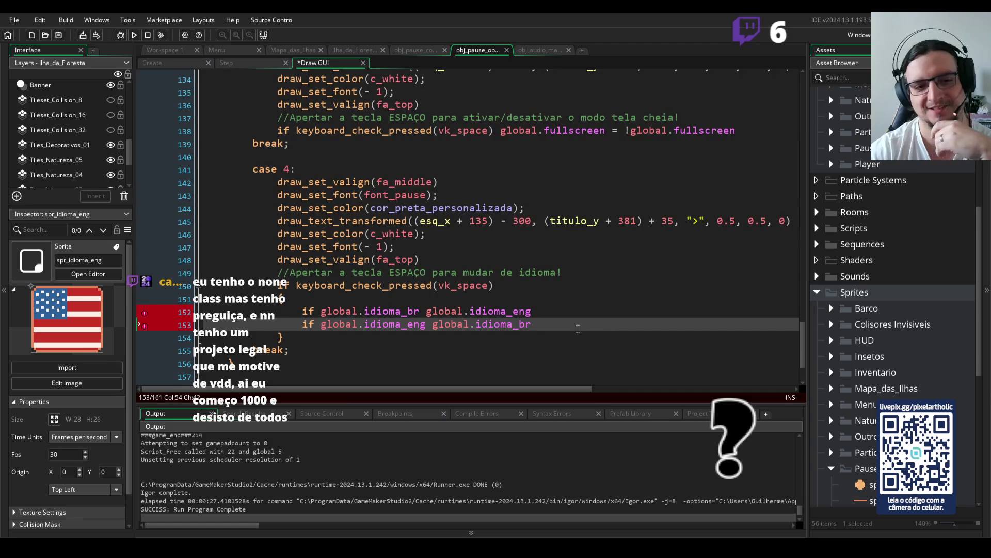
scroll(578, 329, "up", 3)
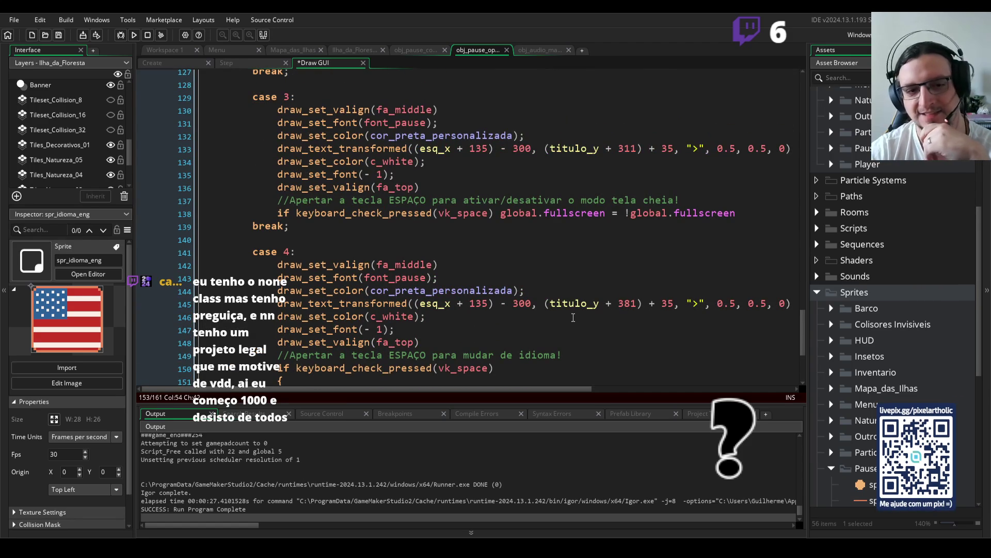
scroll(573, 317, "down", 2)
scroll(583, 314, "up", 4)
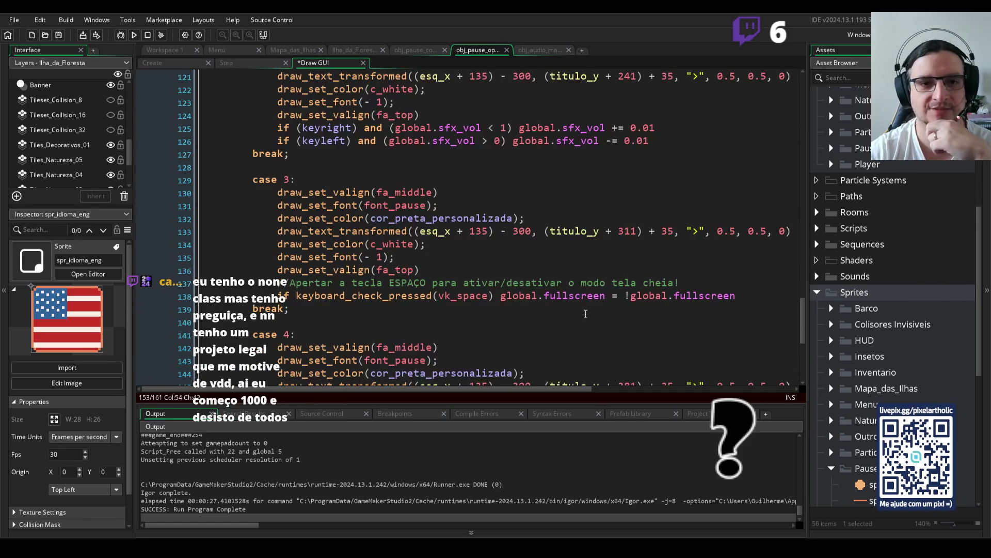
scroll(585, 313, "up", 5)
mouse_move(804, 294)
left_mouse_down()
mouse_move(805, 83)
mouse_move(804, 373)
left_mouse_up()
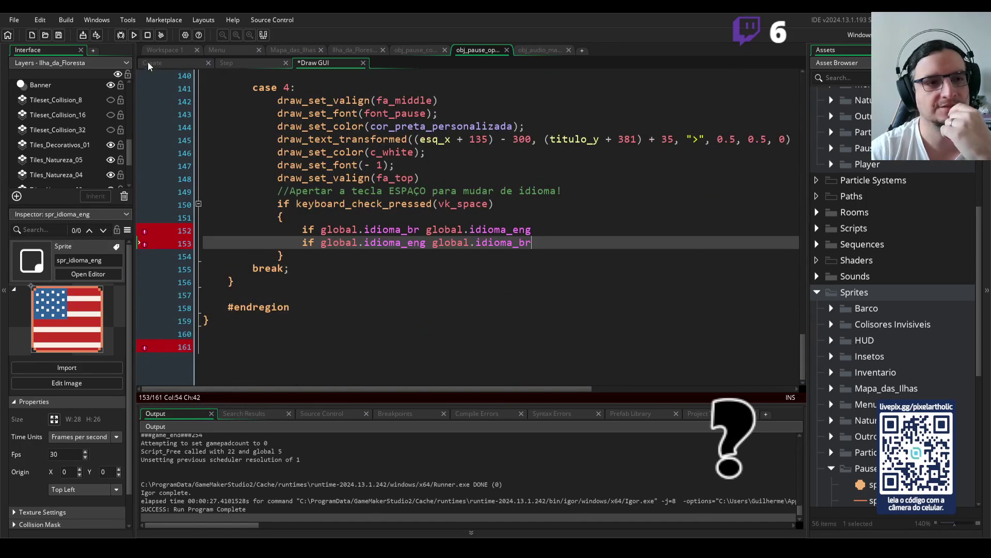
left_click(148, 63)
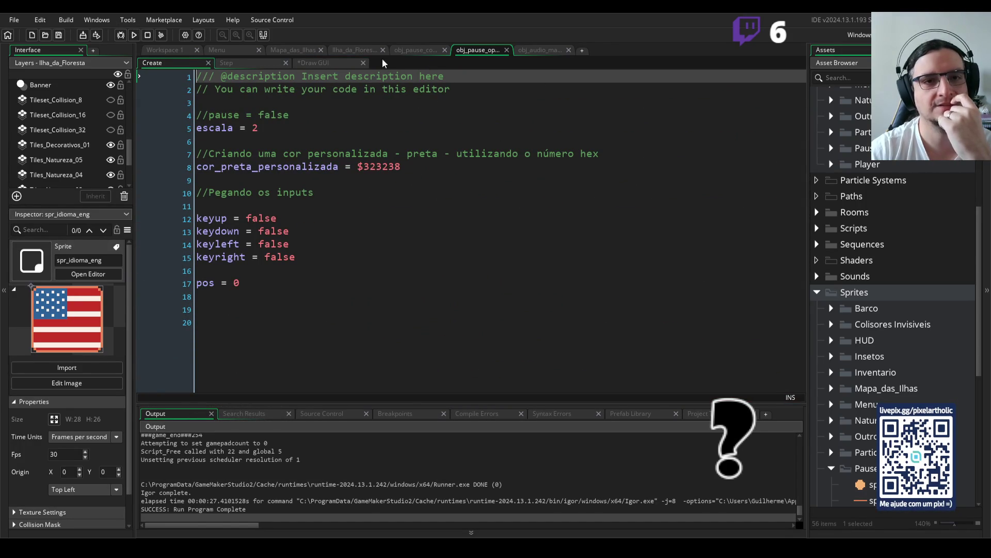
left_click(338, 63)
left_click(416, 50)
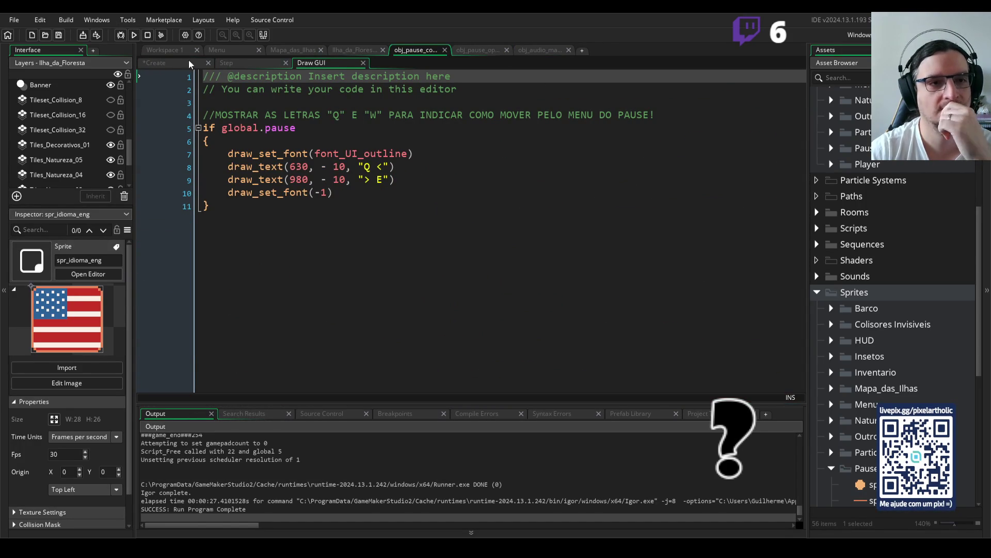
left_click(170, 62)
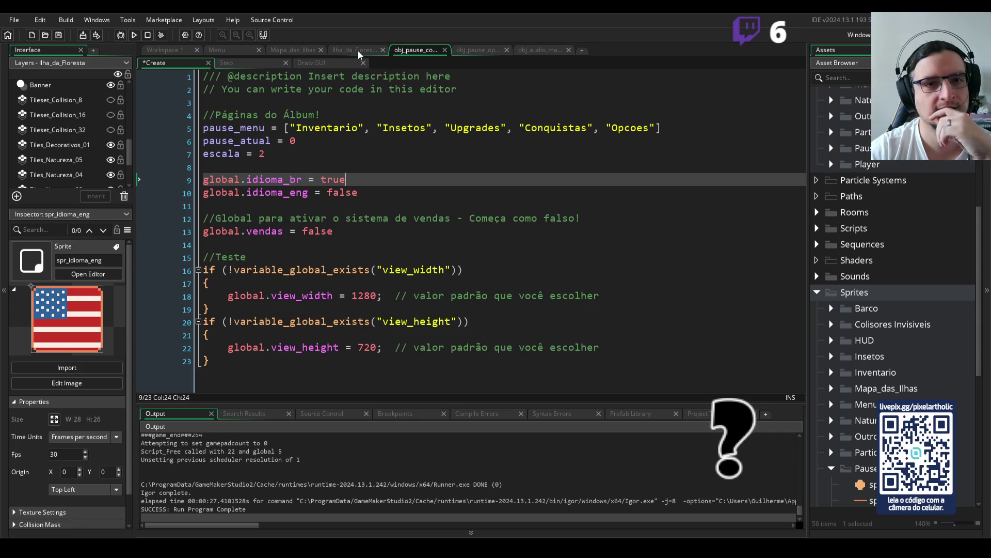
left_click(528, 48)
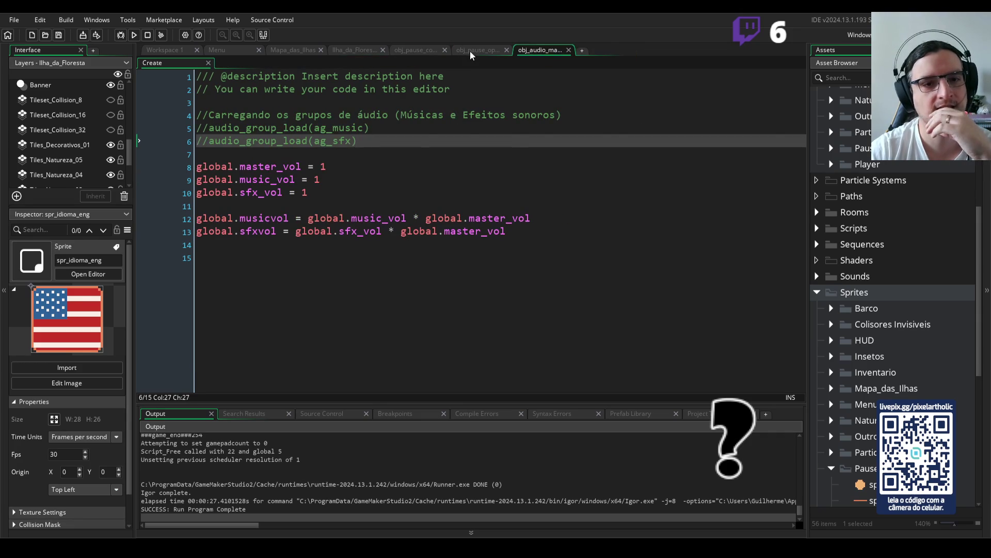
left_click(470, 51)
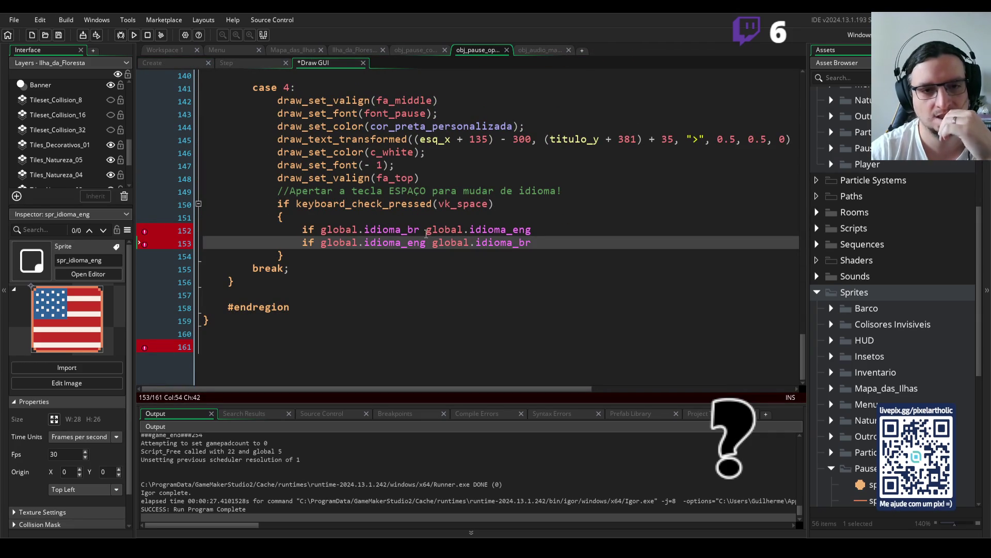
left_click(458, 204)
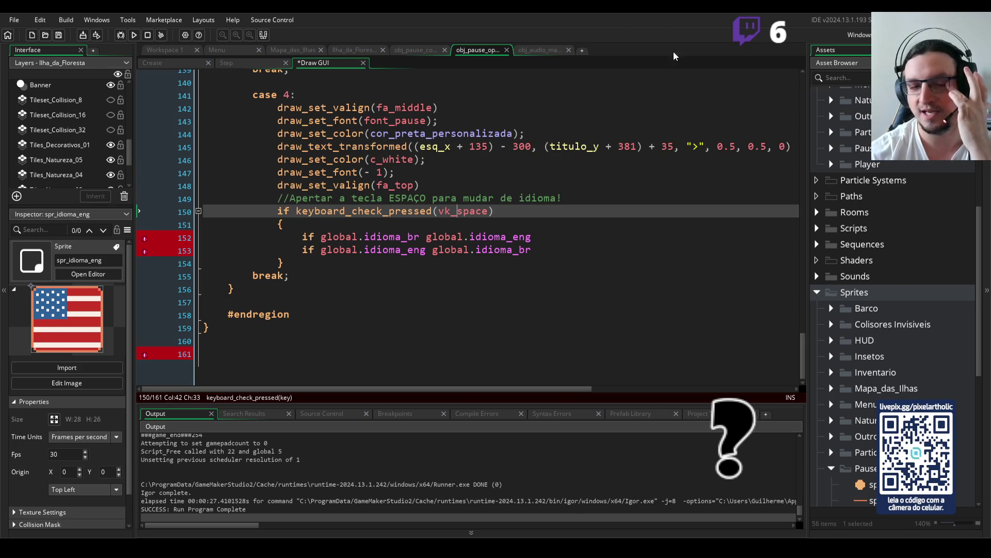
left_click(506, 209)
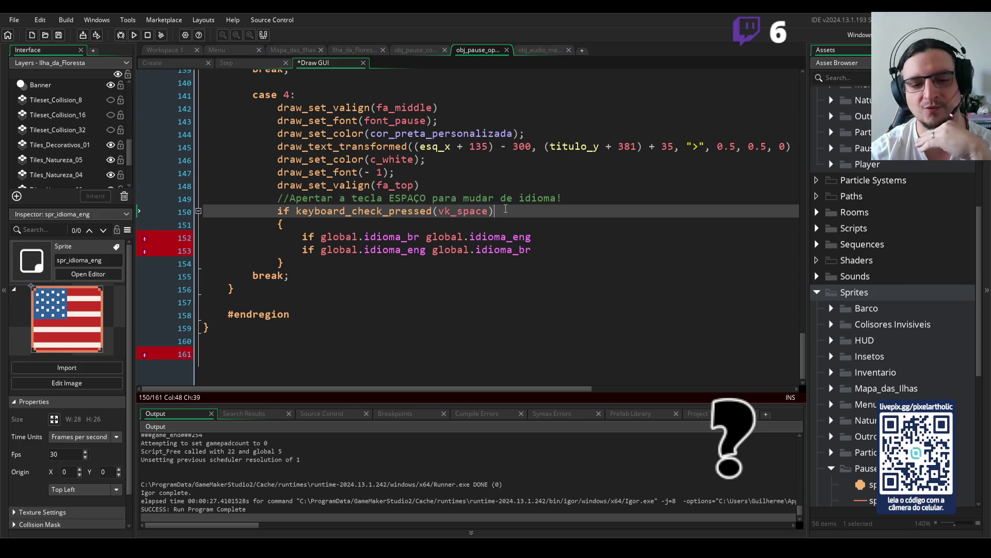
left_click(494, 225)
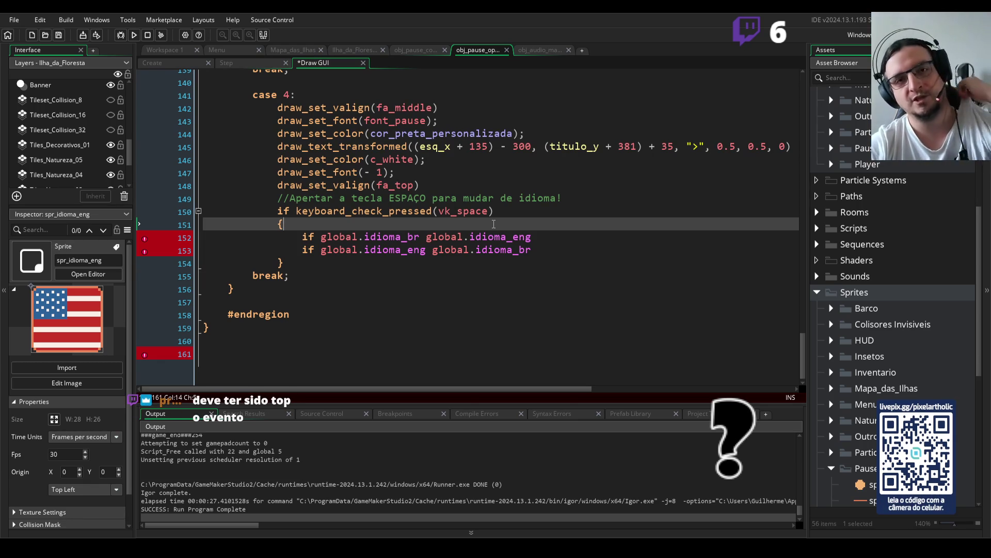
left_click(543, 250)
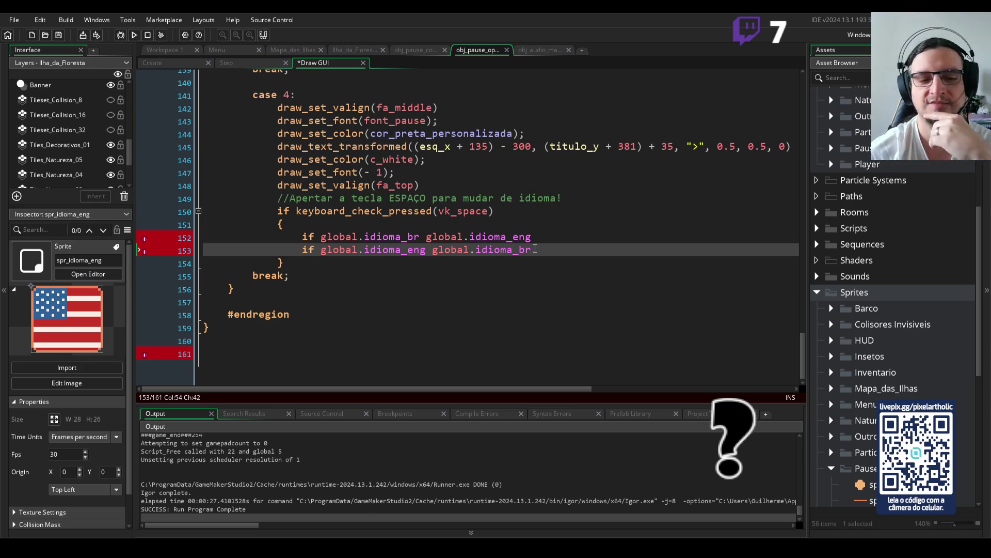
left_click(428, 237)
key("BackSpace")
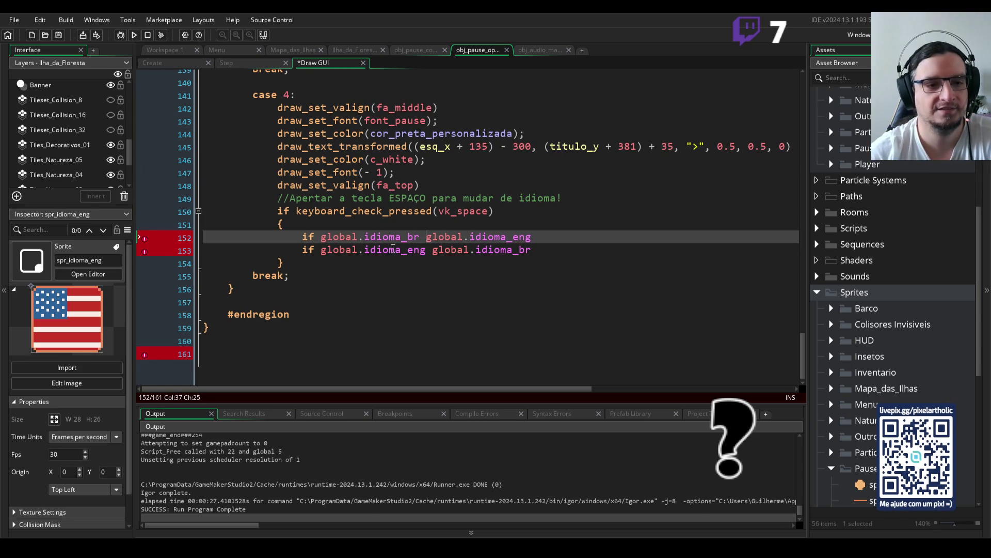
scroll(247, 344, "up", 15)
scroll(247, 343, "up", 5)
scroll(247, 342, "up", 20)
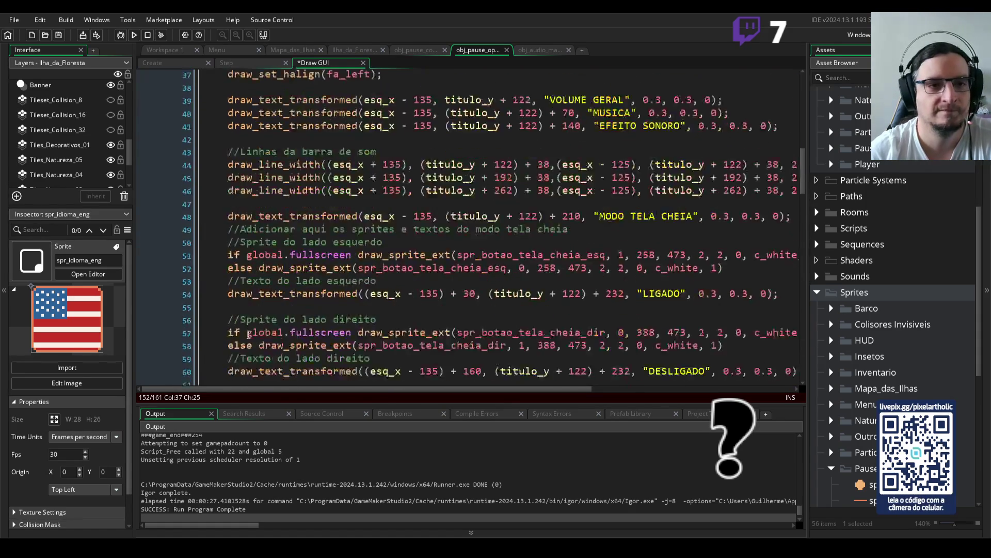
scroll(248, 324, "up", 2)
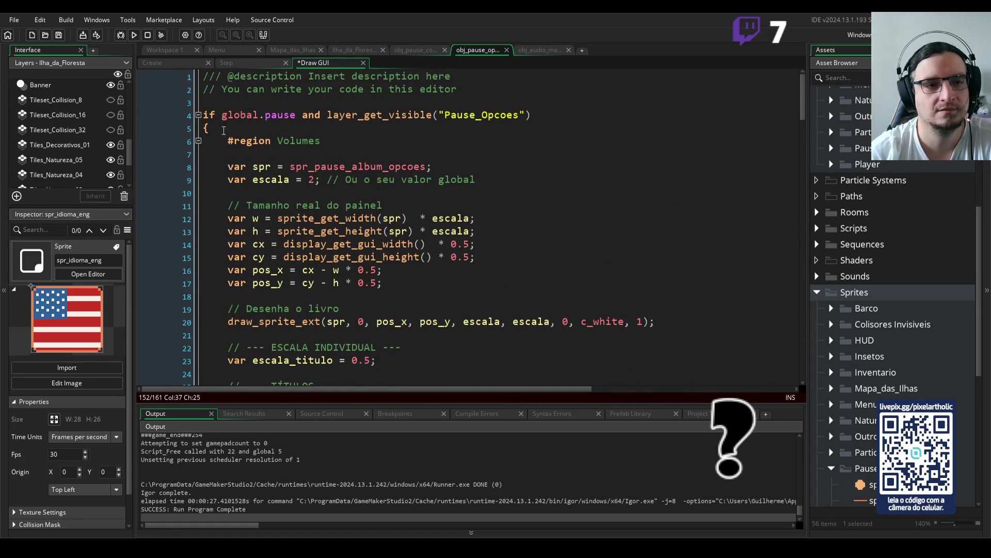
left_click(206, 129)
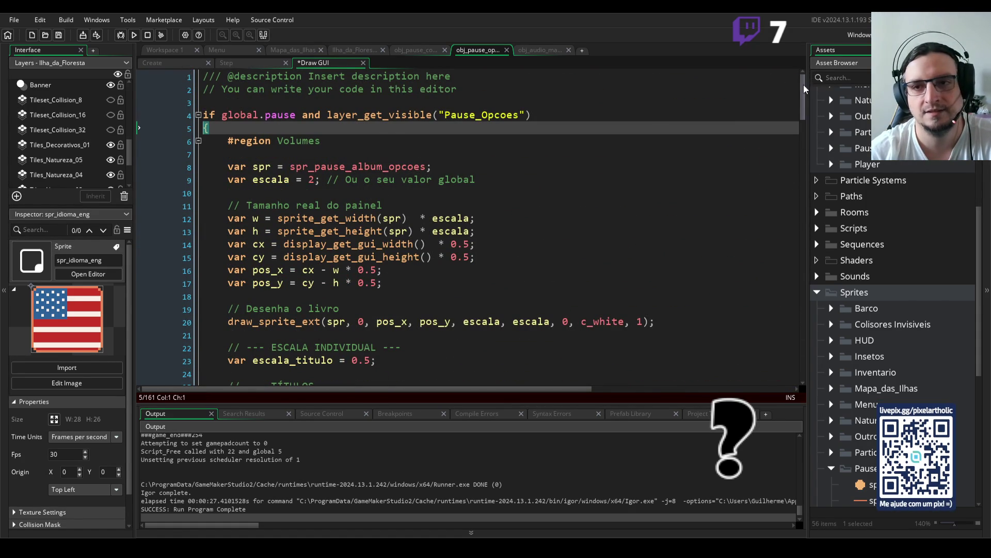
left_click_drag(803, 89, 803, 376)
left_click(143, 347)
mouse_move(142, 355)
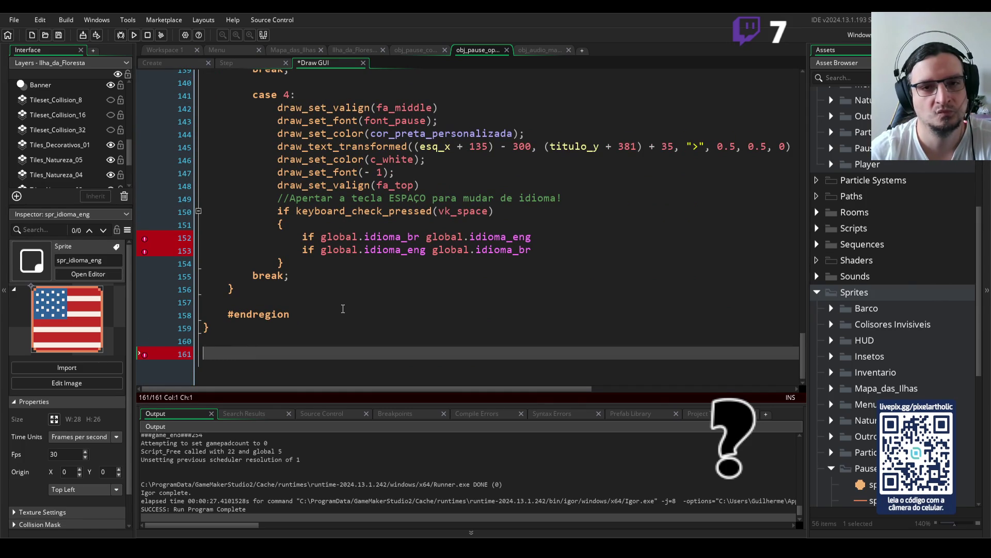
scroll(343, 308, "up", 9)
scroll(367, 285, "down", 8)
left_click(233, 329)
scroll(369, 276, "up", 15)
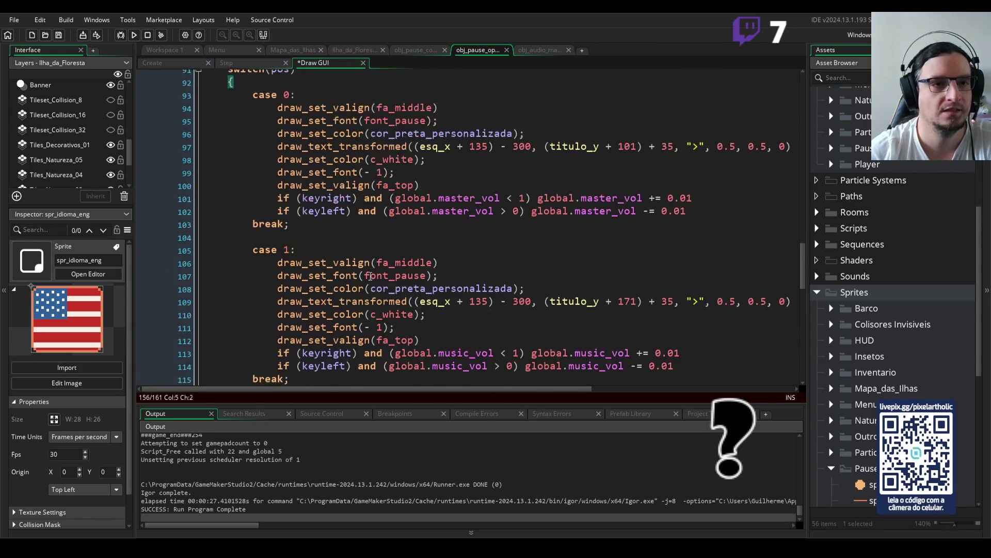
scroll(370, 276, "up", 2)
scroll(370, 277, "up", 6)
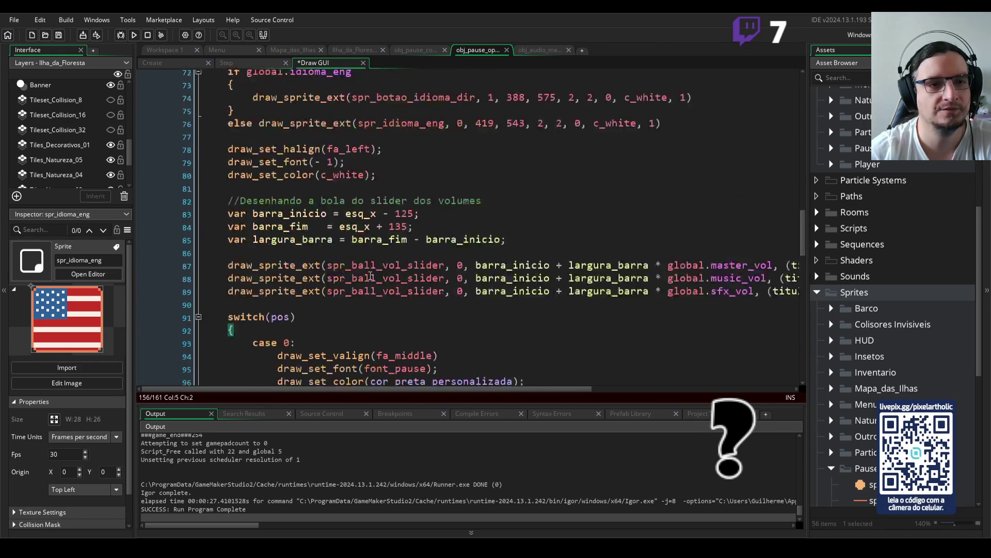
scroll(369, 277, "up", 2)
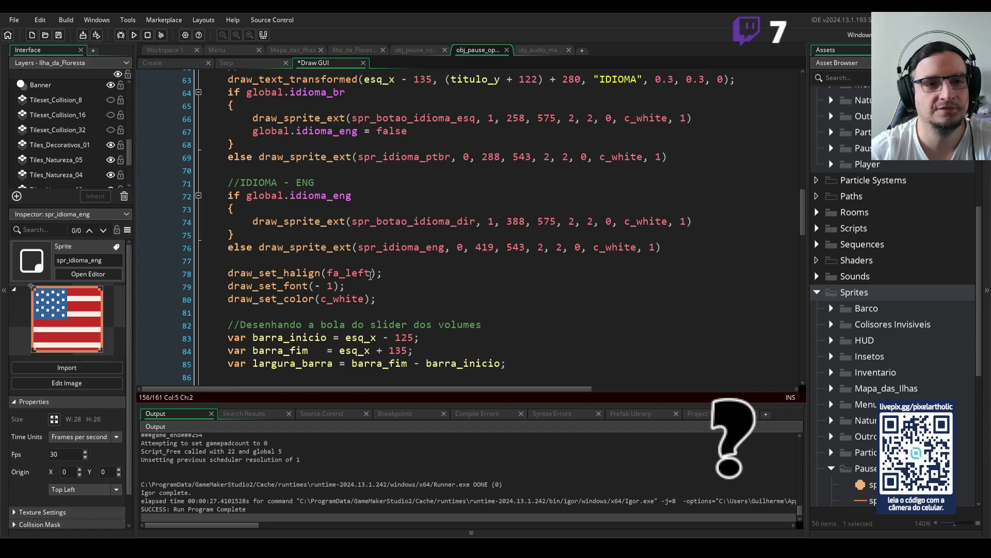
scroll(371, 275, "up", 1)
scroll(370, 273, "up", 2)
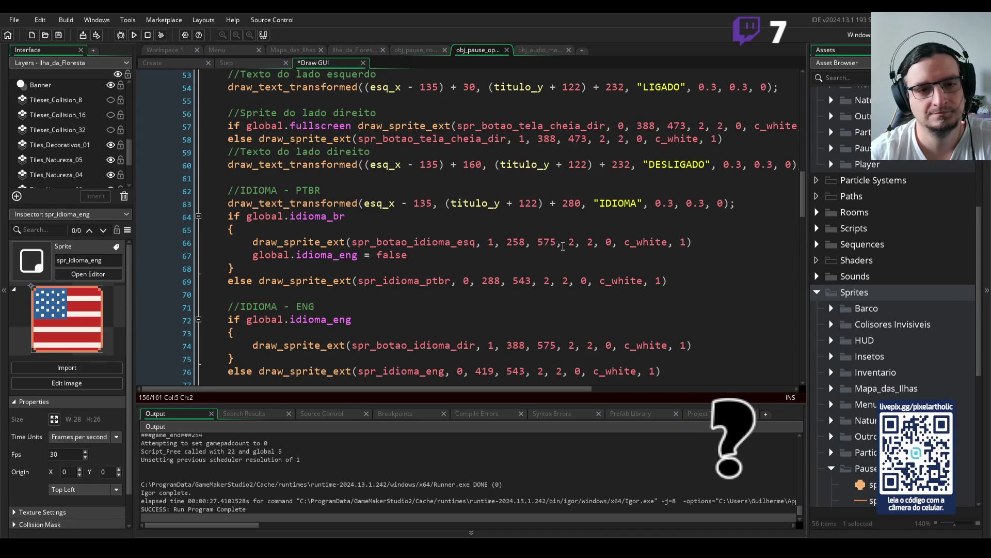
scroll(775, 203, "down", 4)
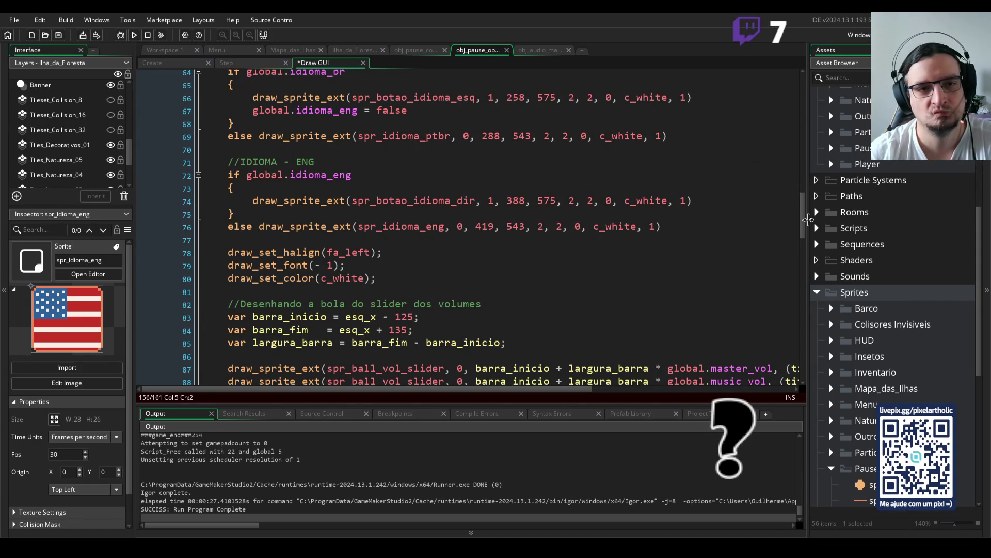
left_click_drag(803, 216, 813, 385)
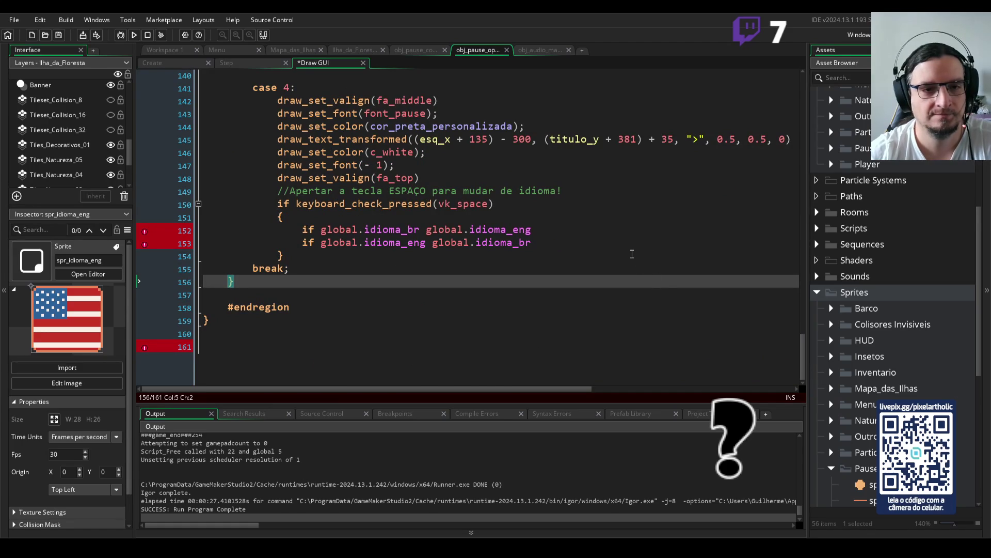
left_click(304, 244)
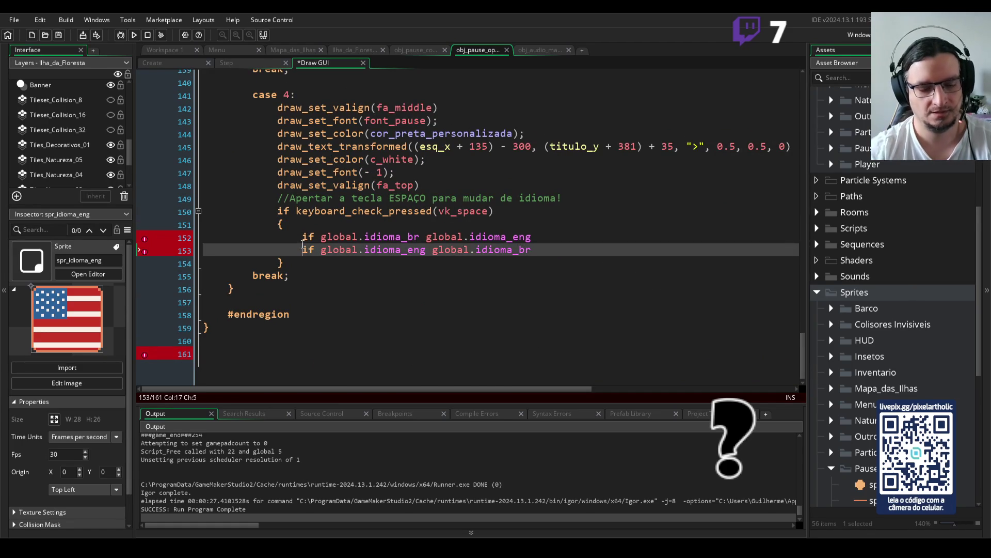
Put the global.idioma_eng statement under the first check inside its own braces
type("else")
left_click(577, 253)
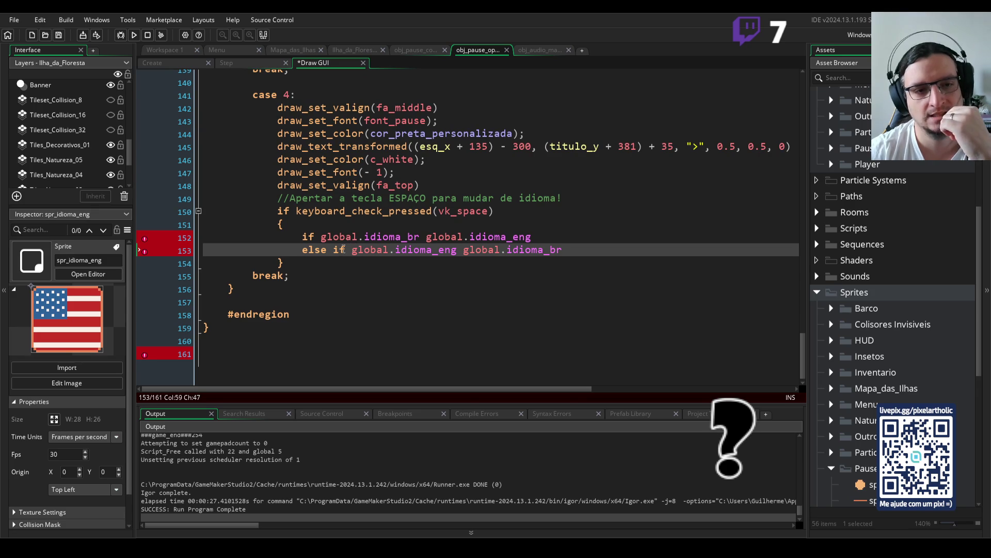
left_click_drag(335, 250, 302, 249)
key("BackSpace")
left_click(427, 237)
key("Return")
type("{")
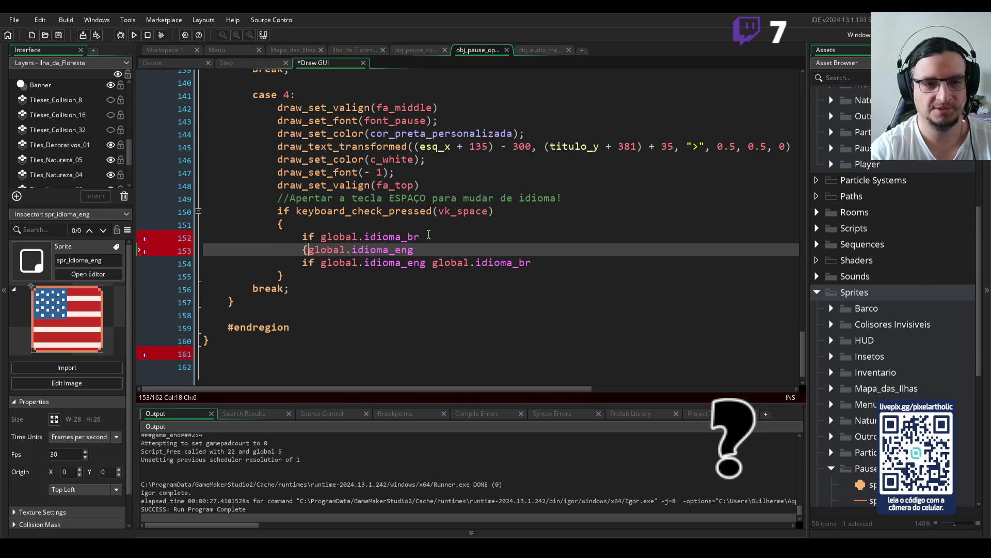
key("Return")
left_click(440, 264)
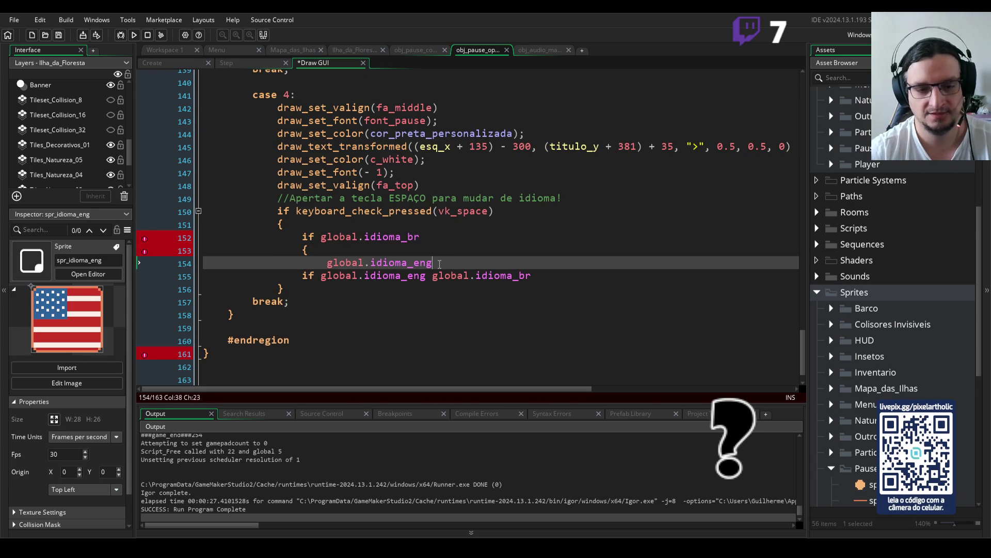
key("Return")
type("}")
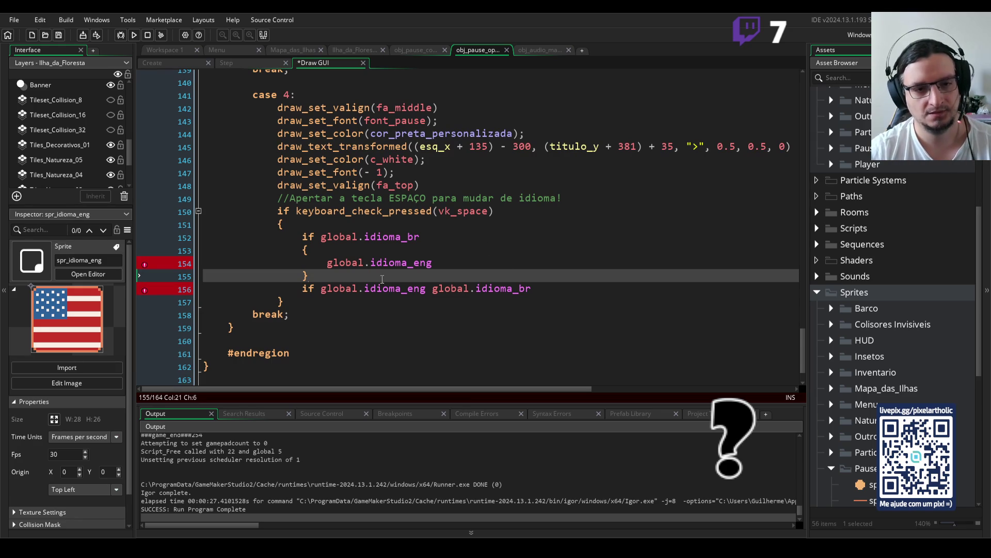
Wrap the global.idioma_br statement under the second check in braces
left_click(322, 288)
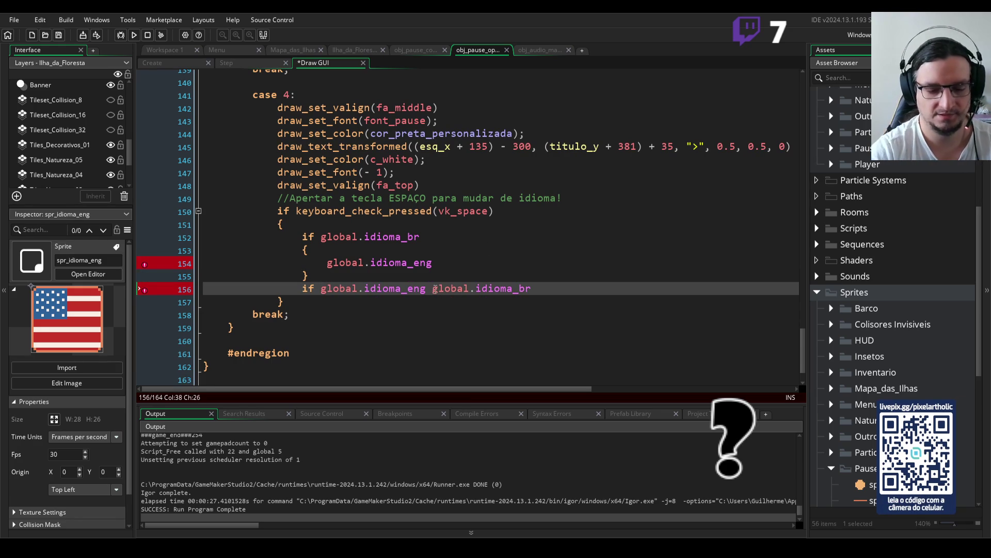
key("Return")
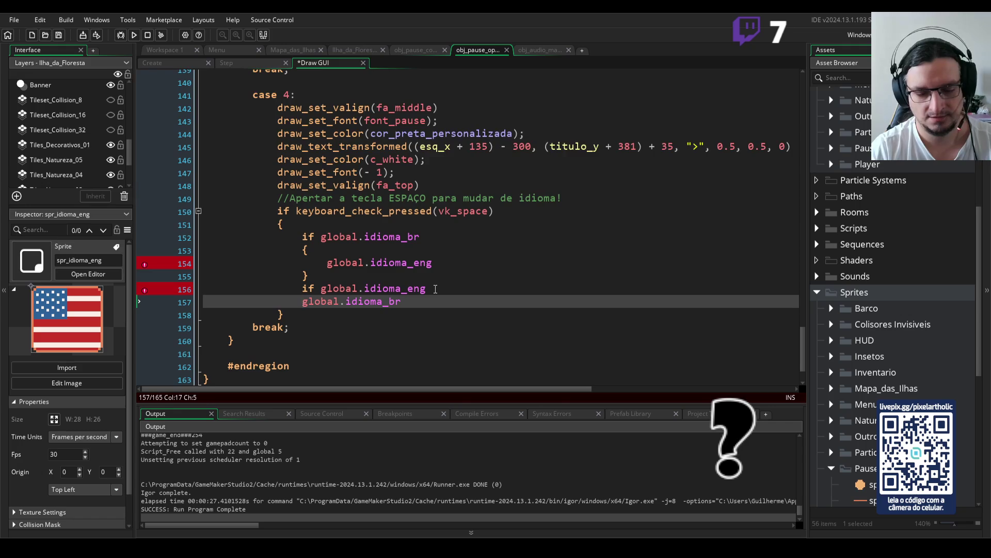
type("{")
key("Return")
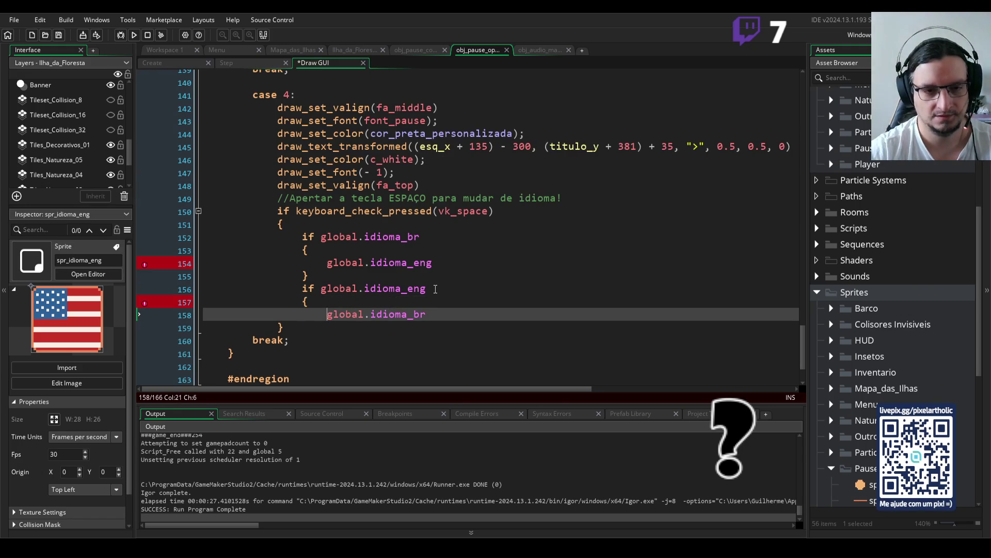
left_click(435, 313)
key("Return")
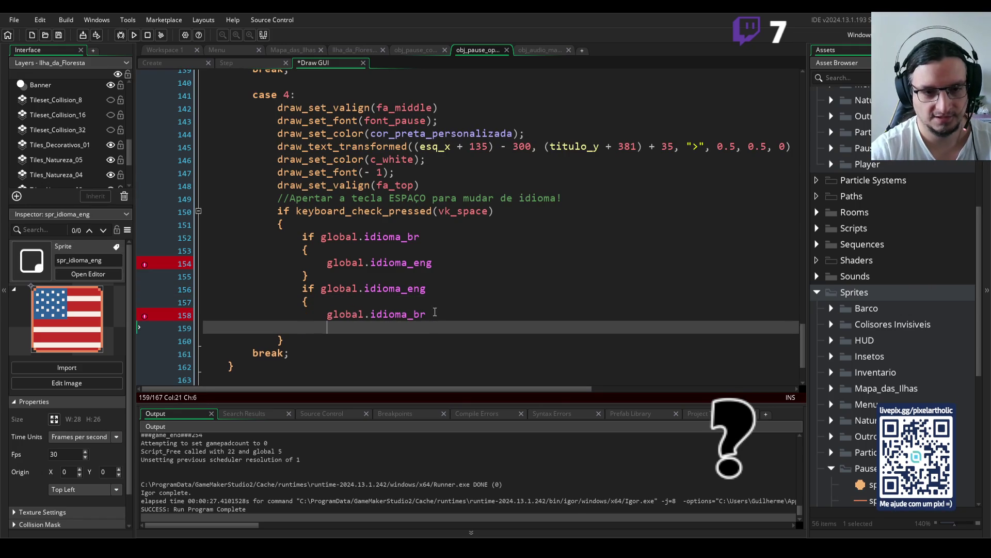
type("}")
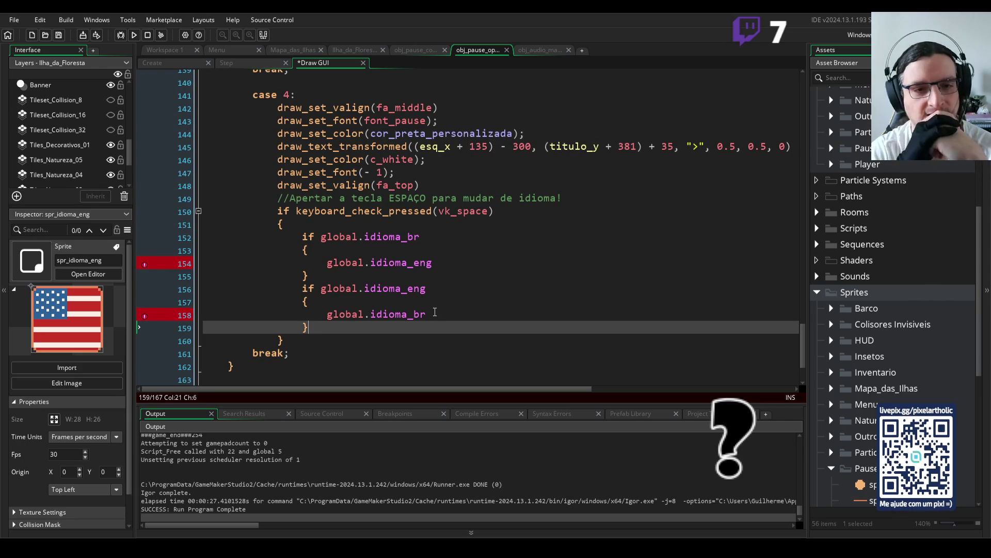
left_click(442, 263)
scroll(442, 263, "up", 18)
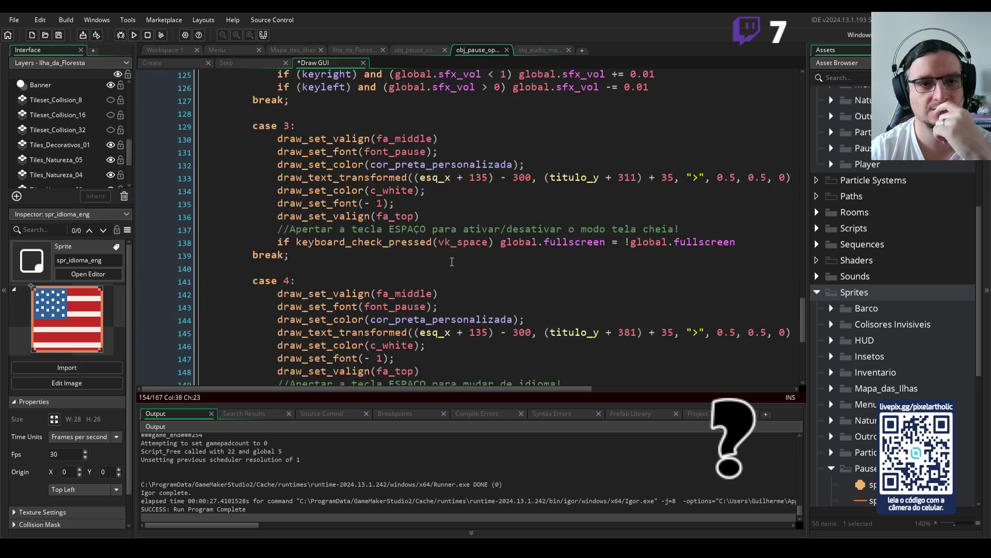
scroll(452, 262, "up", 5)
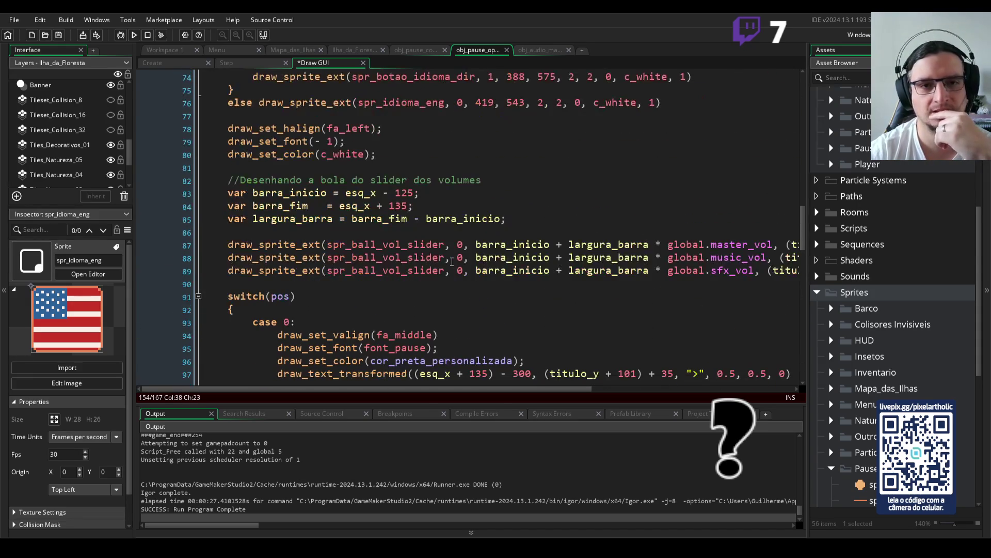
scroll(457, 259, "up", 5)
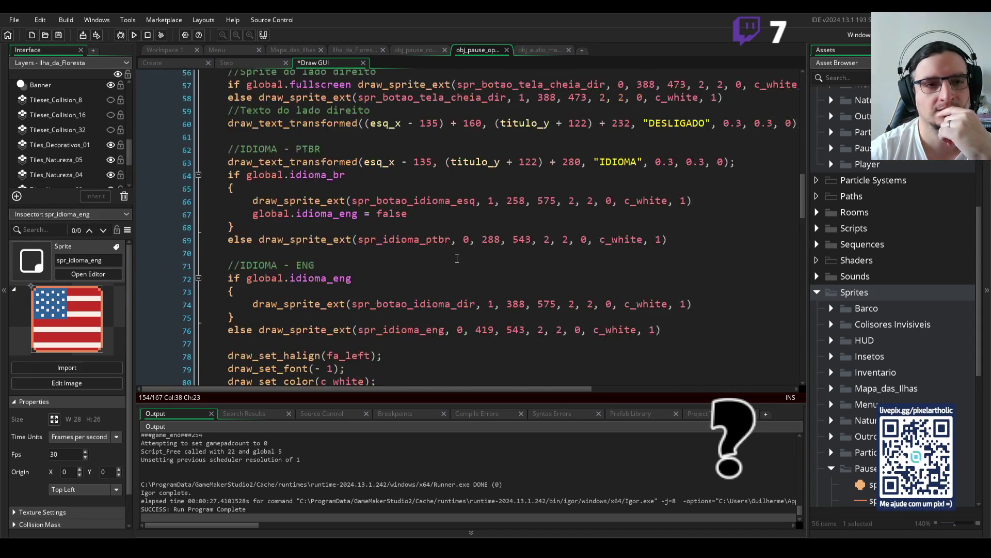
scroll(456, 259, "down", 20)
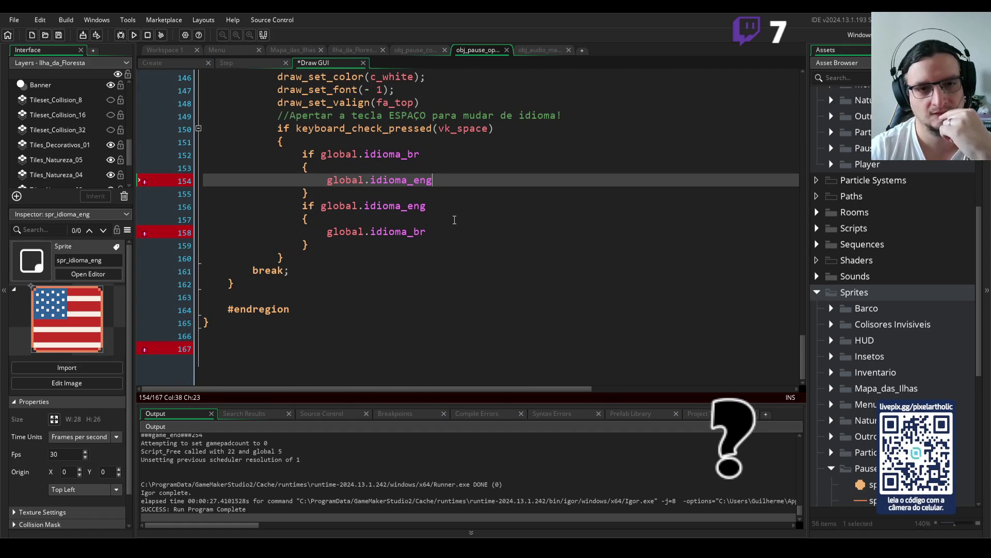
type(" = ")
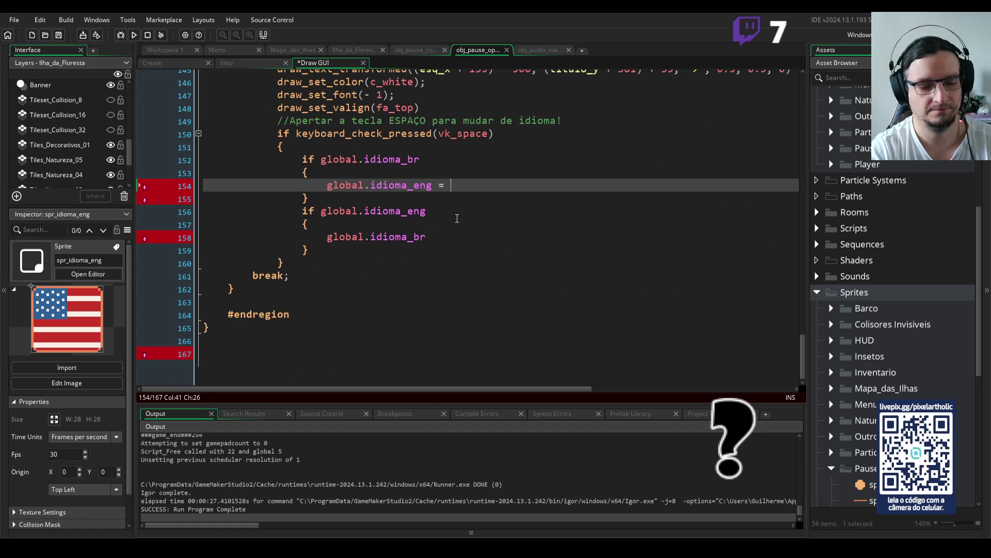
type("true")
In the first block, set global.idioma_eng = true and add global.idioma_br = false
left_click(449, 239)
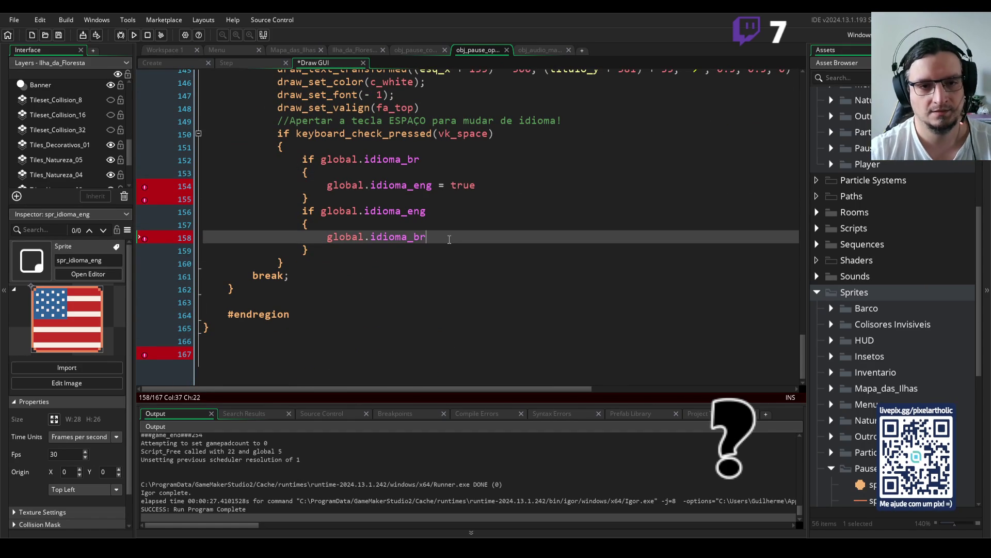
type(" = false")
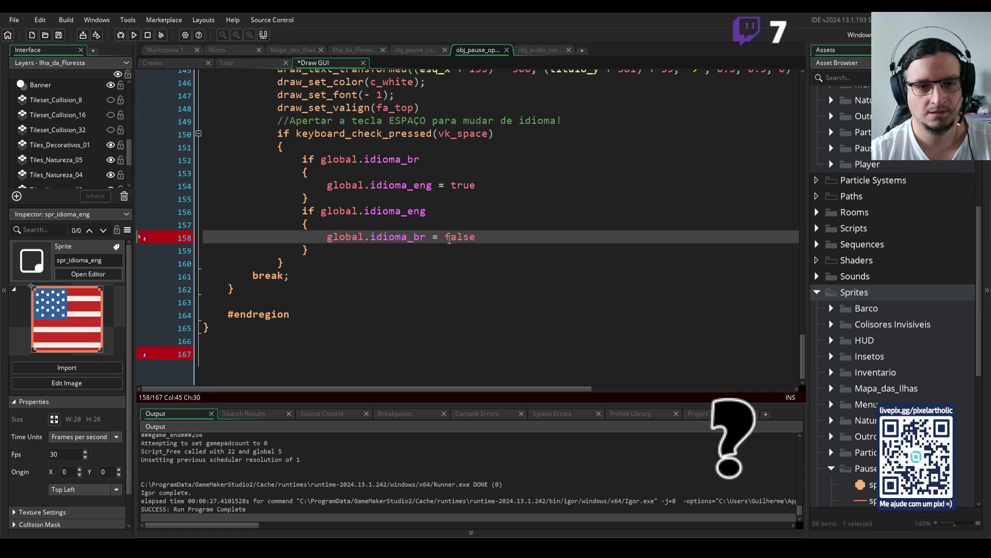
double_click(449, 238)
type("true")
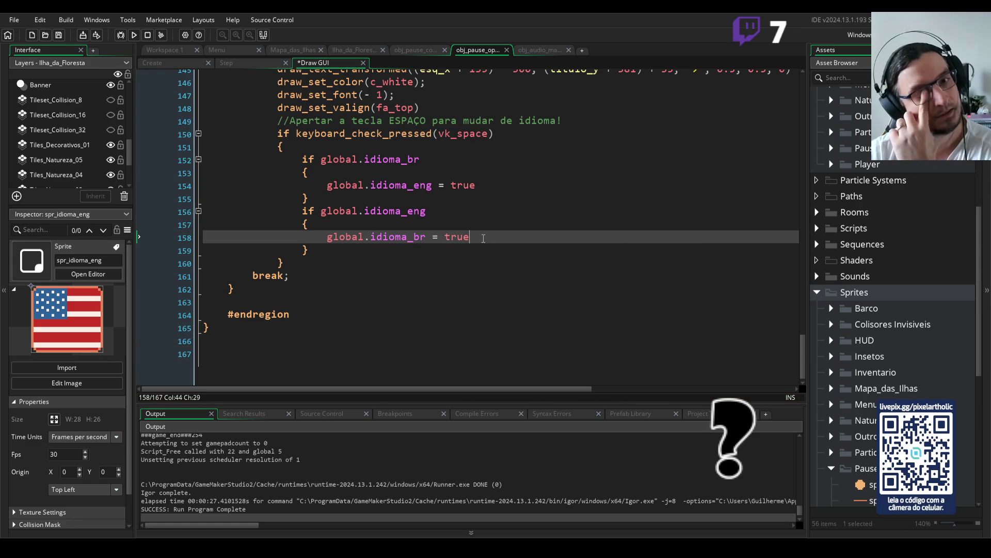
left_click_drag(320, 159, 420, 159)
key("ctrl+c")
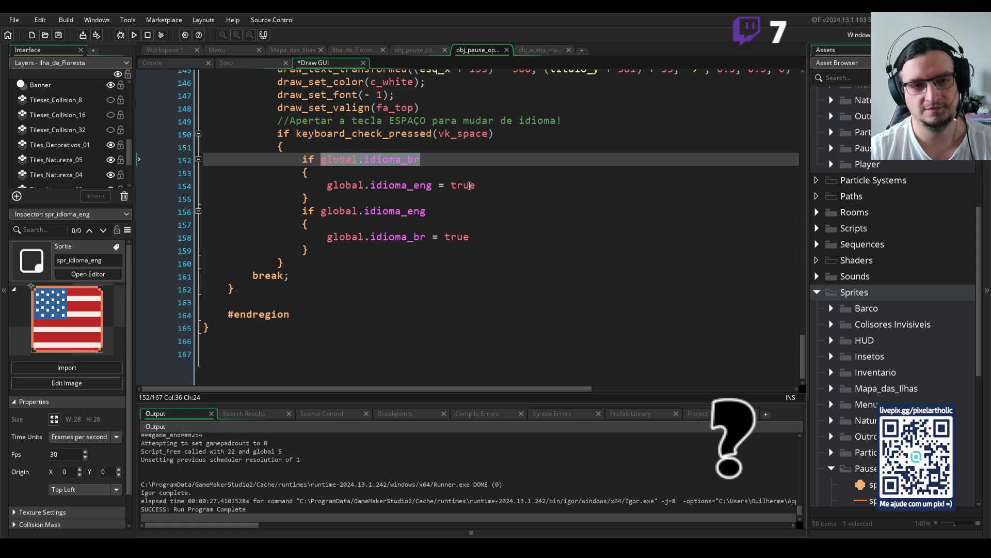
left_click(479, 186)
key("Return")
key("ctrl+v")
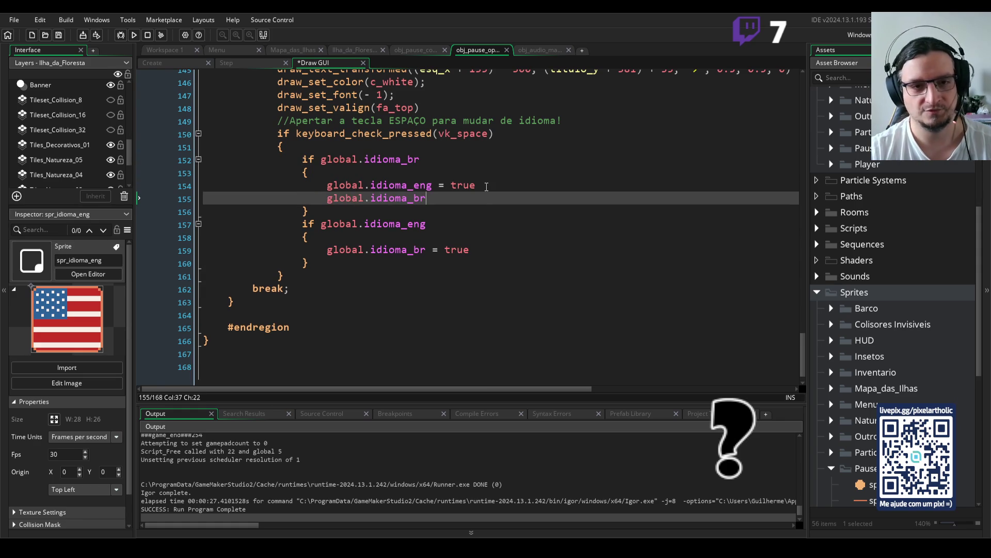
type(" = false")
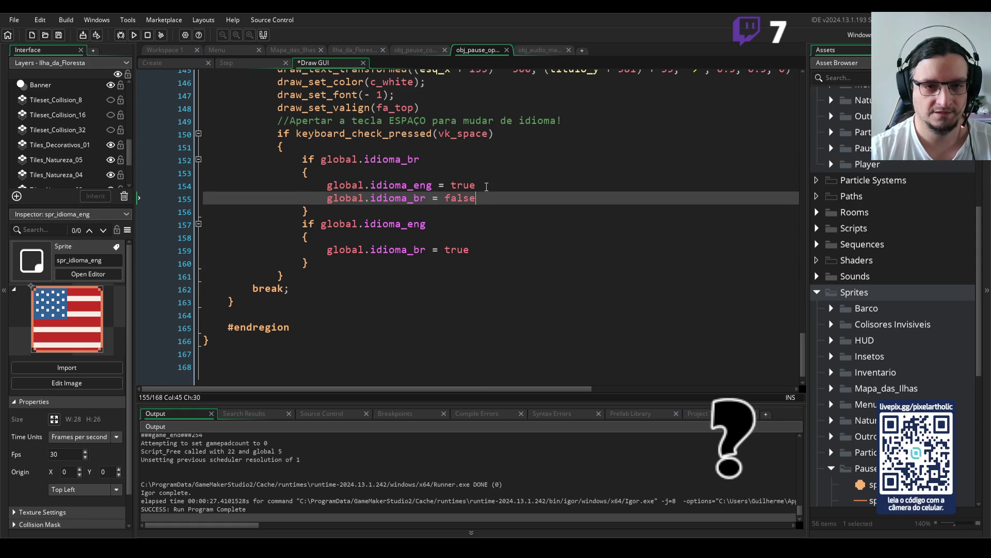
In the second block, add global.idioma_eng = false below global.idioma_br = true
left_click(477, 250)
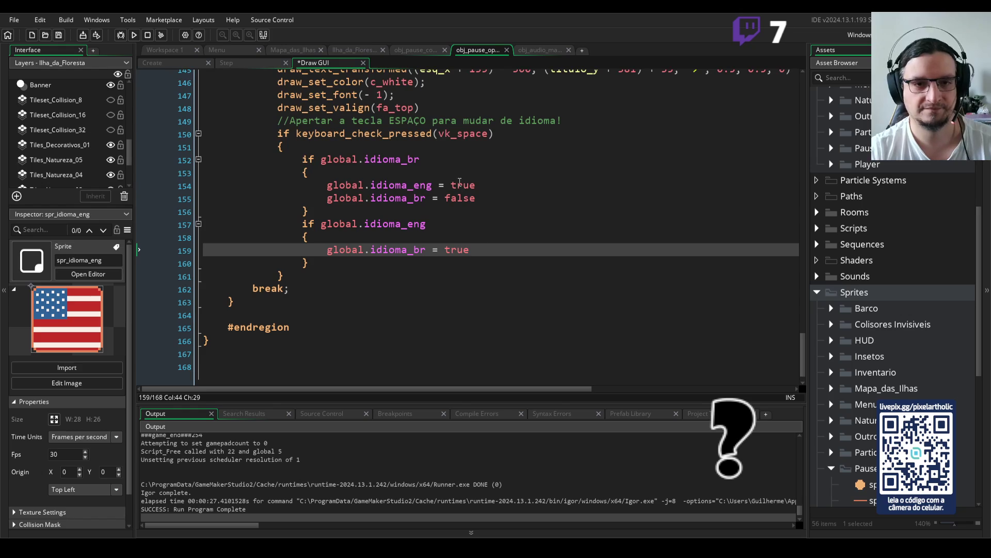
left_click_drag(476, 185, 327, 184)
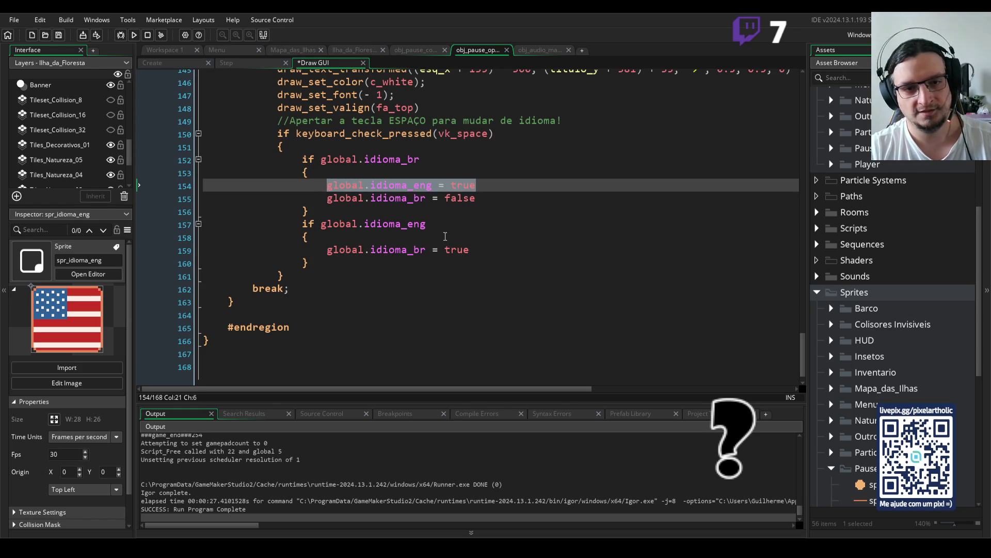
left_click(470, 250)
key("Return")
type("global.idioma_eng = false")
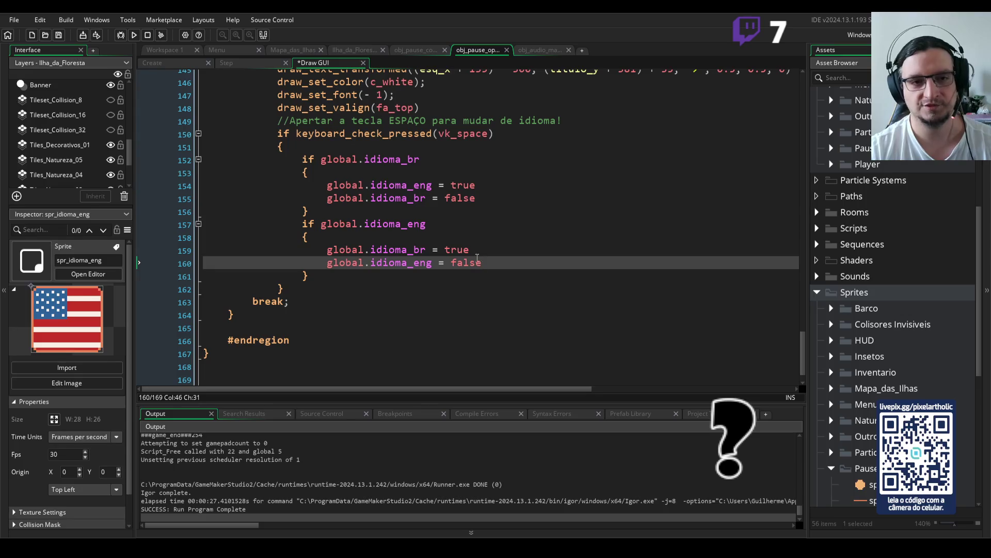
left_click_drag(321, 160, 414, 162)
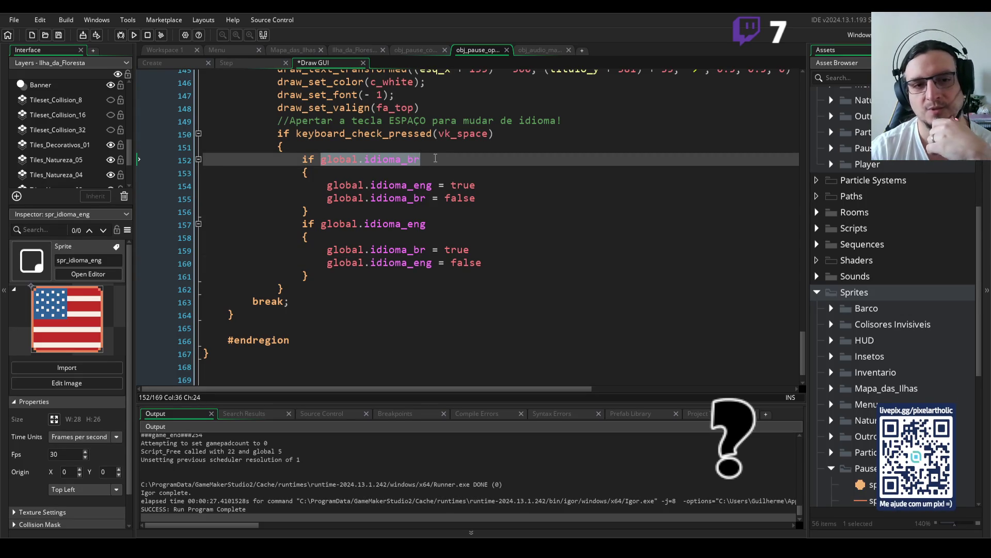
Save the code and launch The Little Bug Hunter test run with F5
left_click(435, 158)
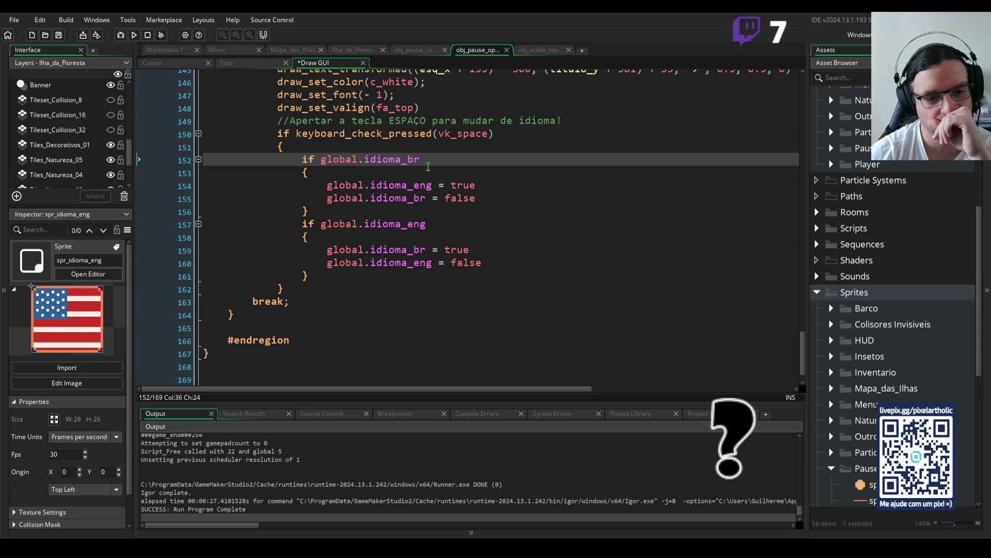
key("F5")
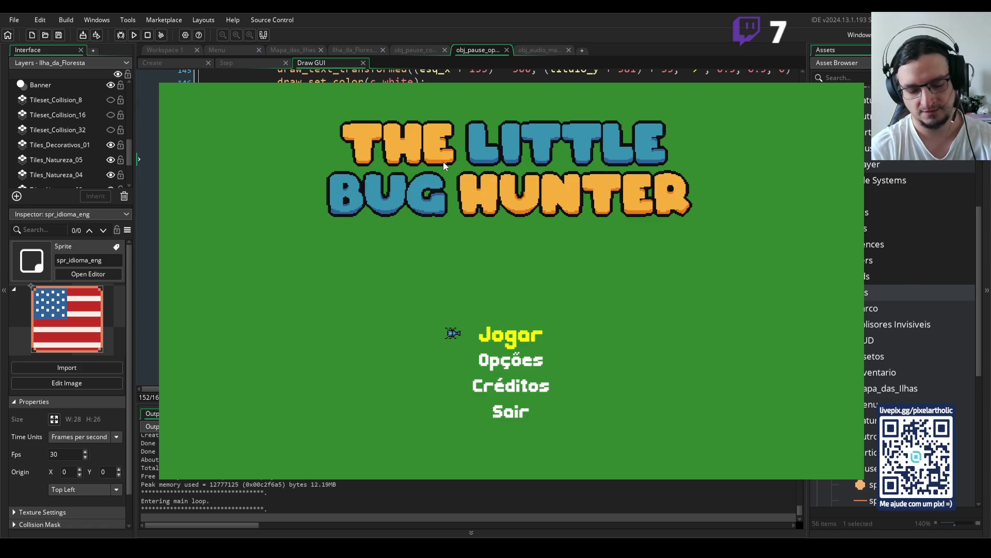
Start the game, pause, step through the options page rows, then close the game
key("Return")
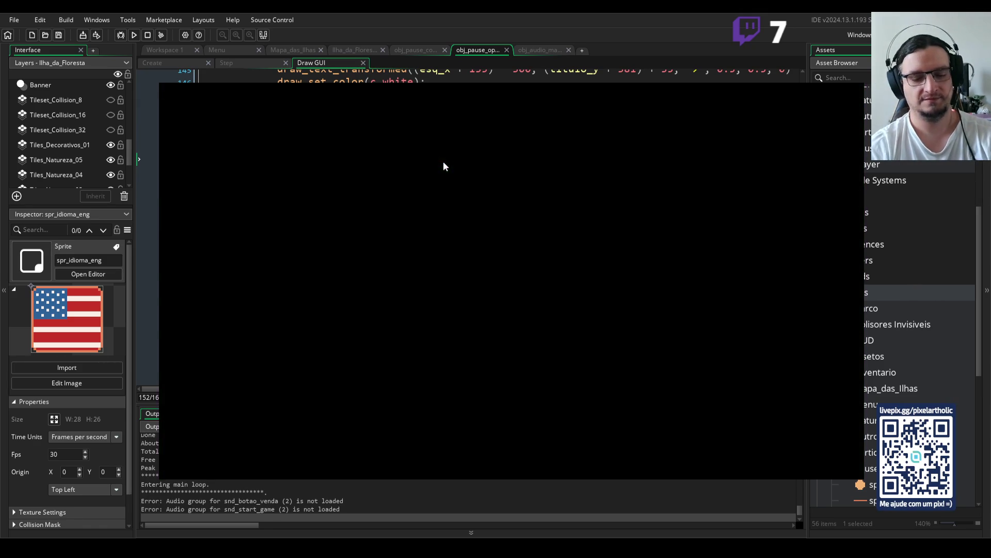
key("Escape")
key("q")
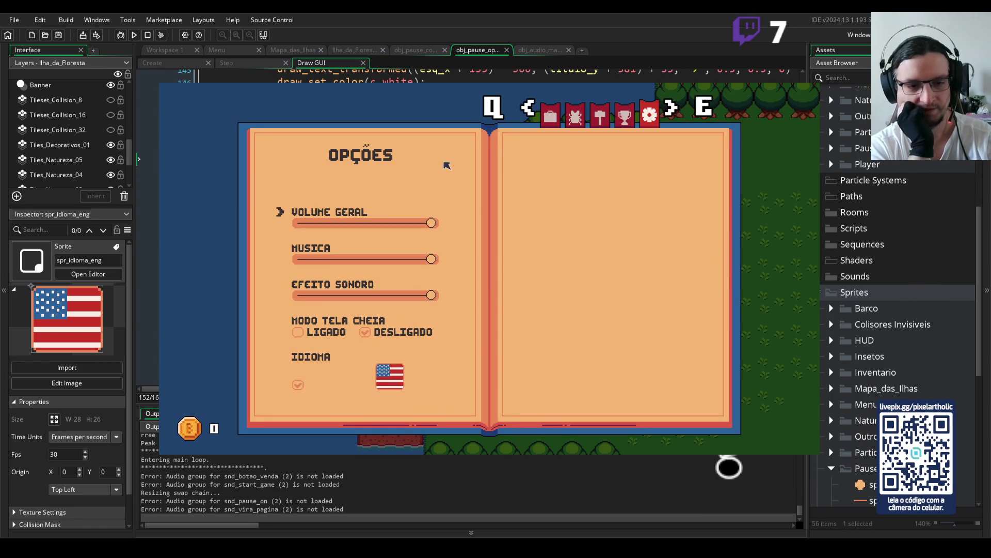
key("Down")
key("Down")
key("Down")
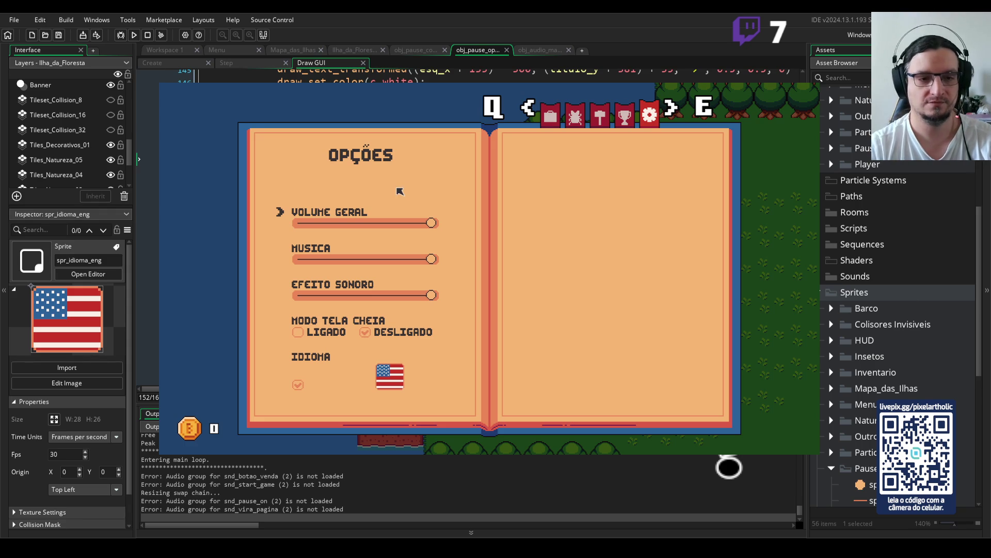
key("Down")
key("Down")
key("Down")
key("Down")
key("Down")
key("Up")
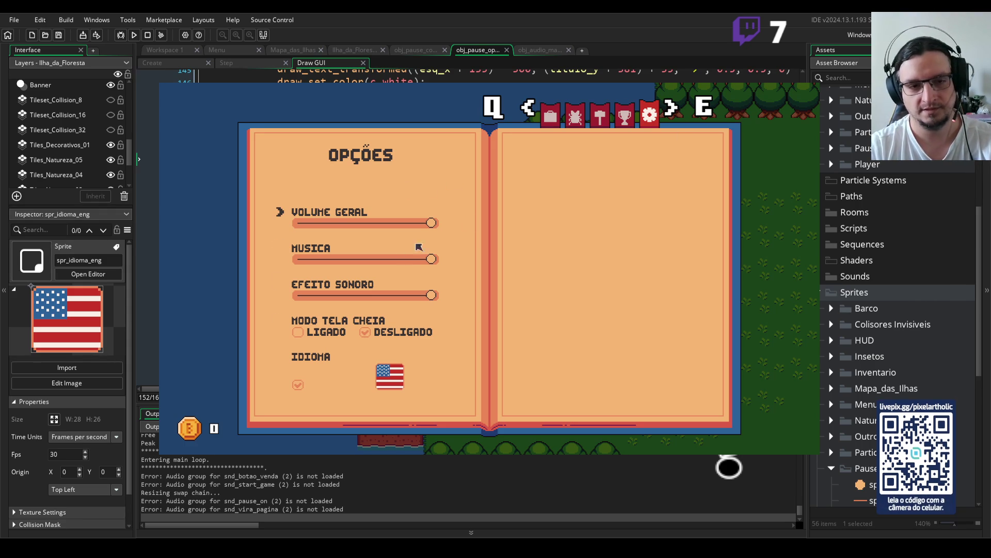
key("Down")
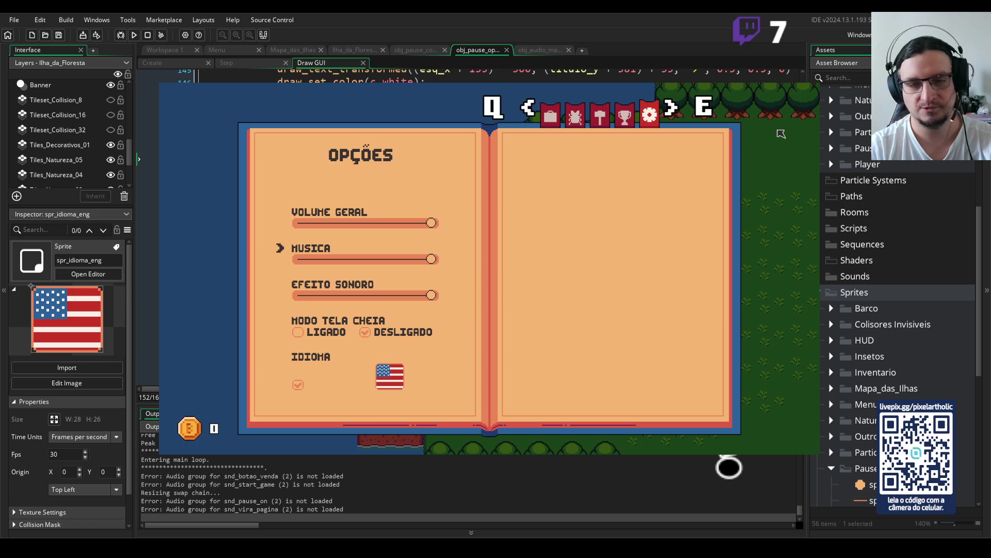
key("Escape")
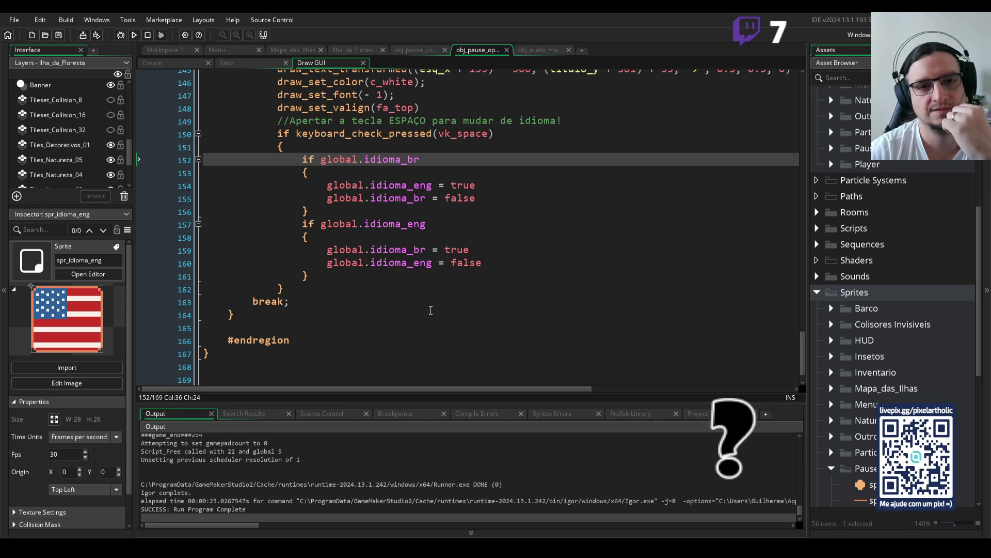
scroll(430, 310, "up", 8)
scroll(461, 324, "up", 13)
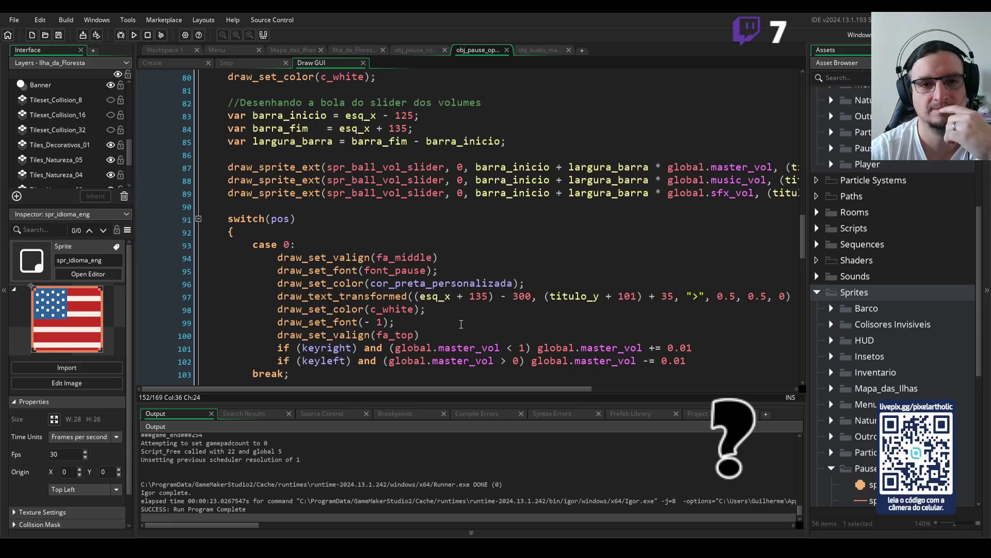
scroll(465, 320, "up", 4)
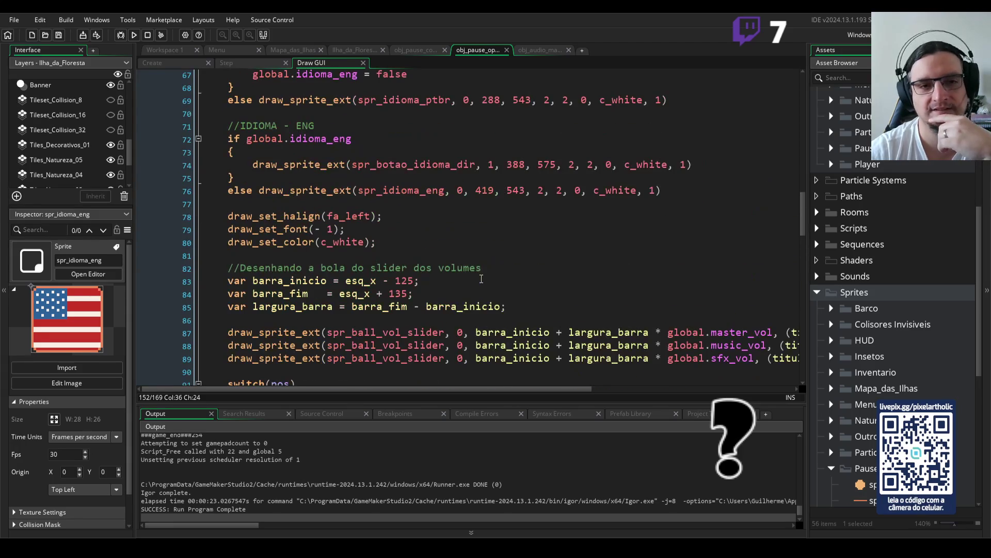
scroll(481, 273, "up", 1)
scroll(482, 273, "up", 3)
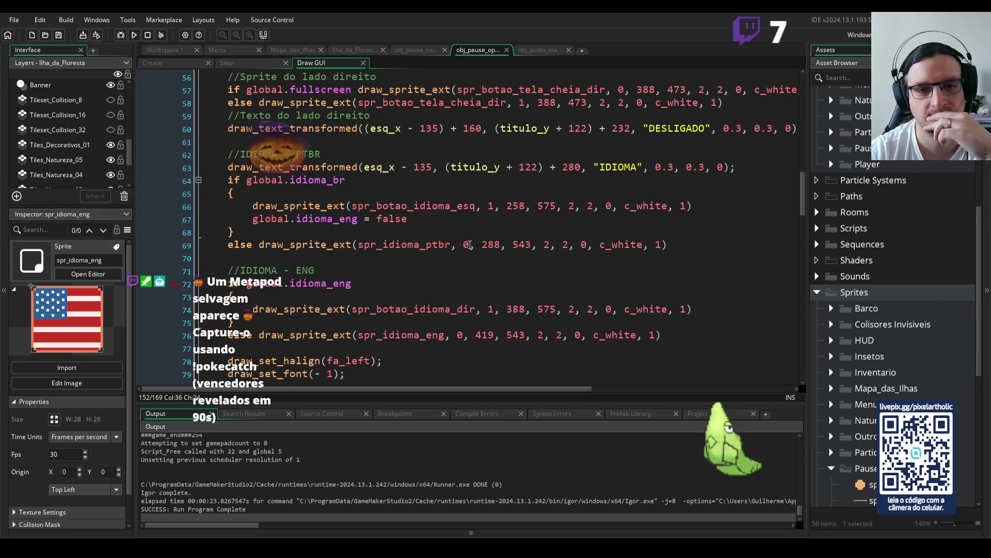
left_click(465, 244)
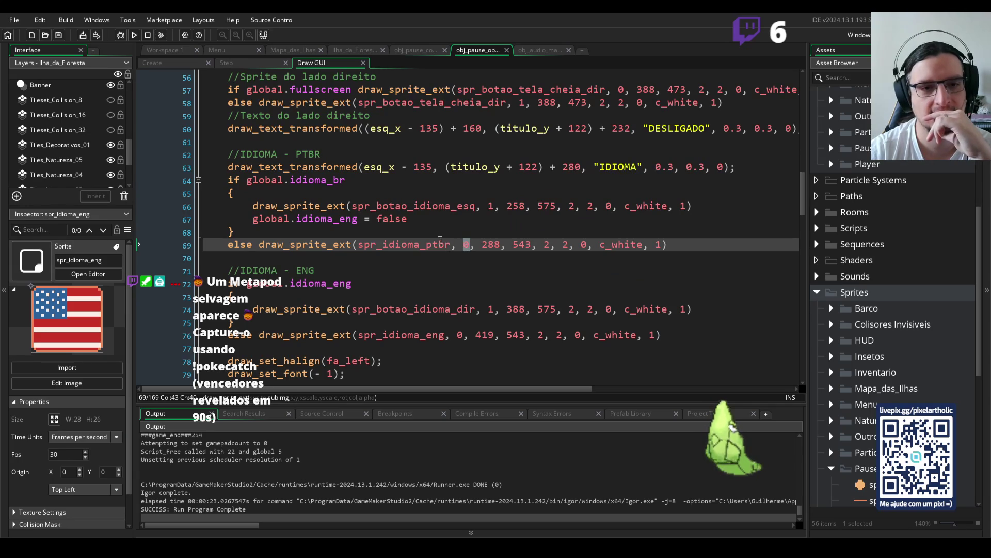
left_click(436, 221)
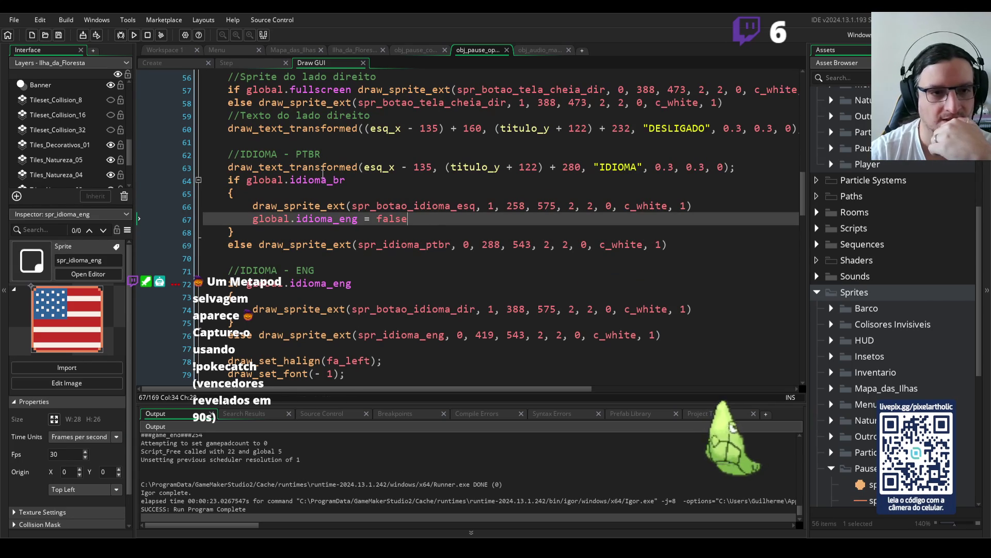
left_click(303, 155)
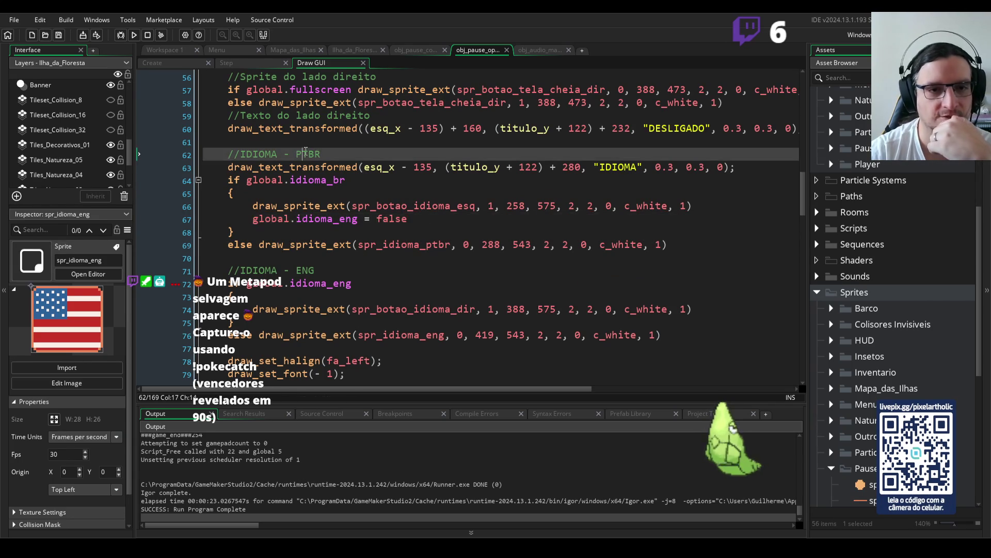
left_click(639, 169)
left_click(306, 181)
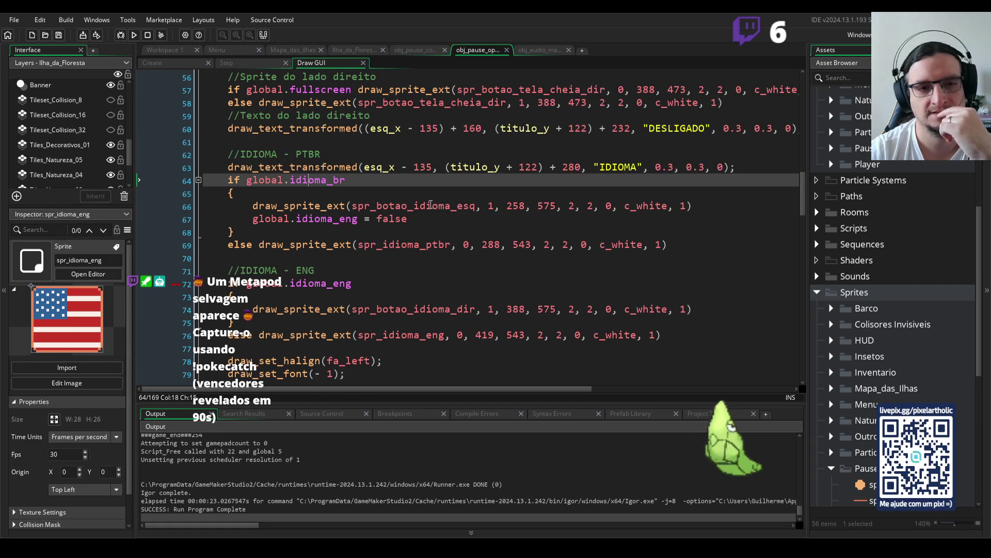
left_click(431, 206)
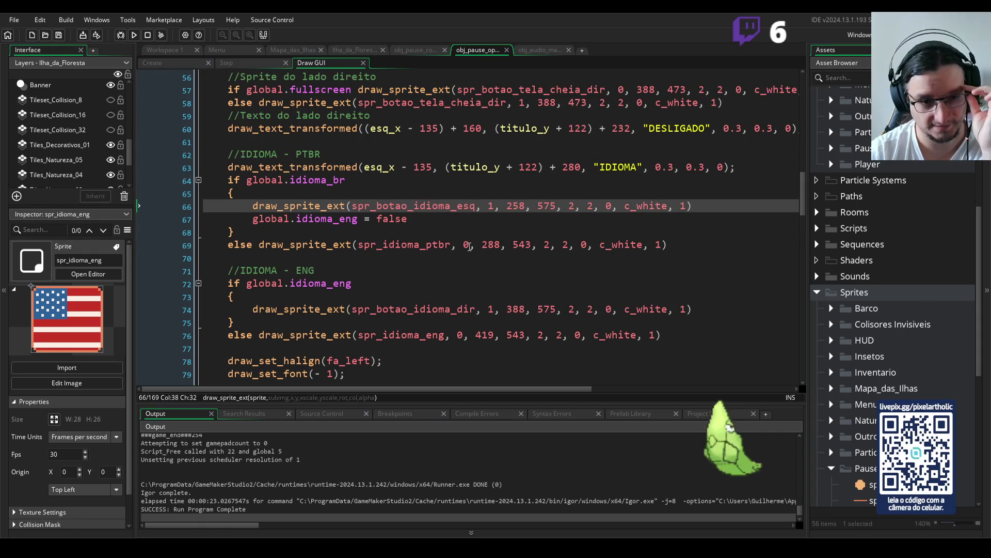
left_click(306, 167)
key("End")
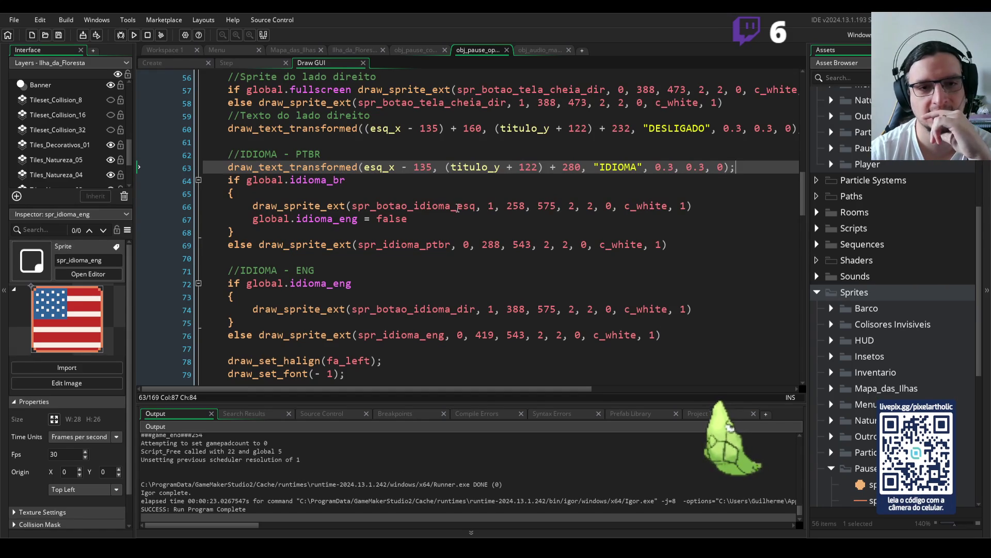
Move the PTBR button draw call out of its if-block to below the IDIOMA text line
left_click_drag(252, 205, 707, 205)
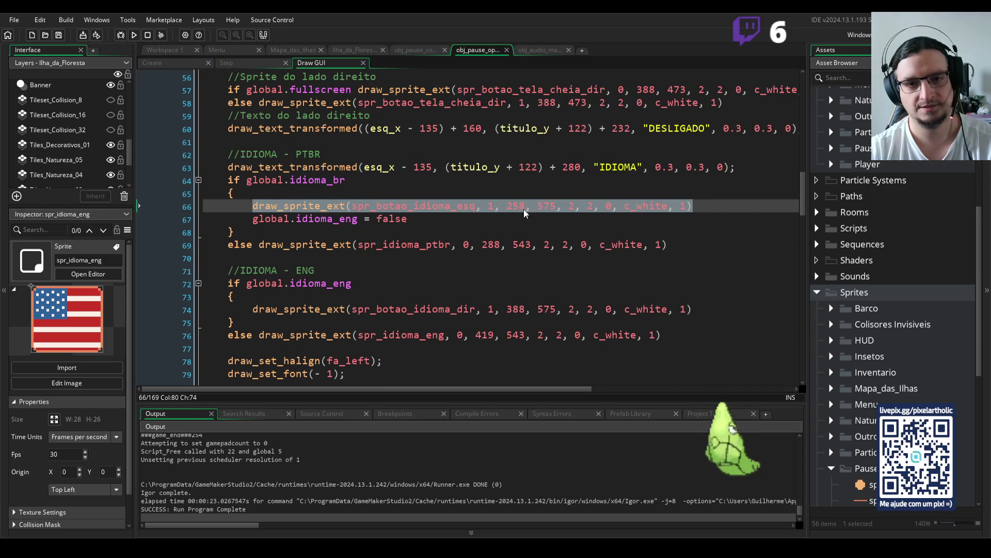
key("ctrl+x")
left_click(742, 167)
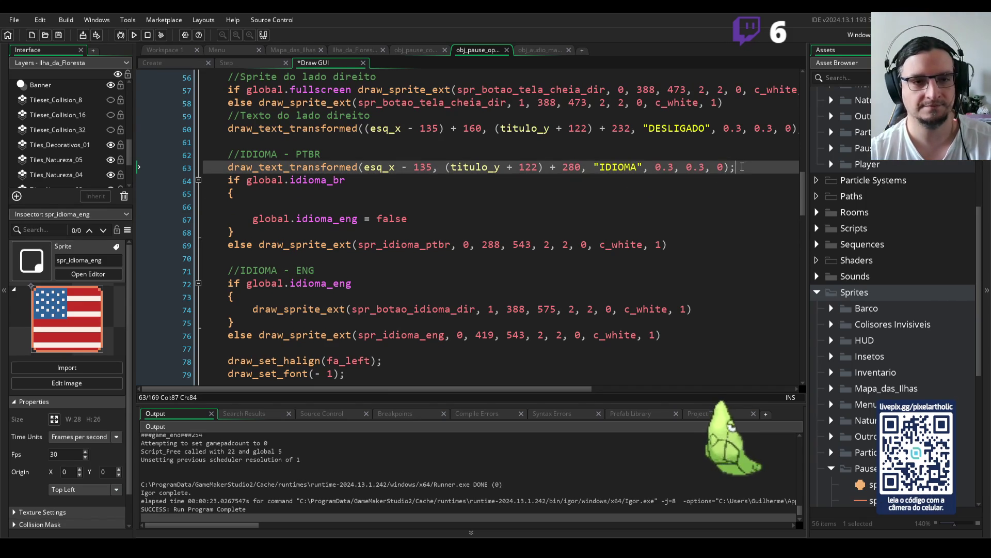
key("Return")
key("ctrl+v")
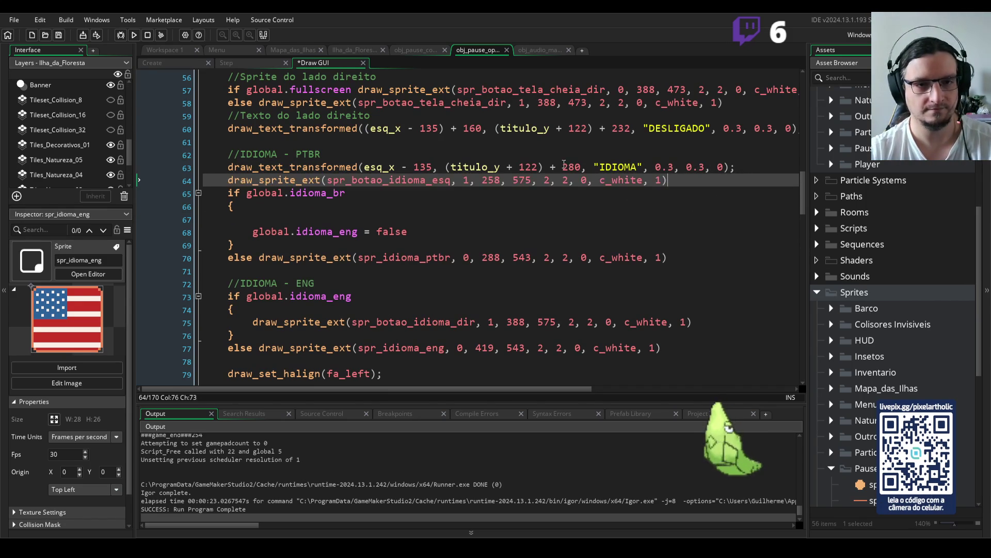
left_click(465, 181)
type("0")
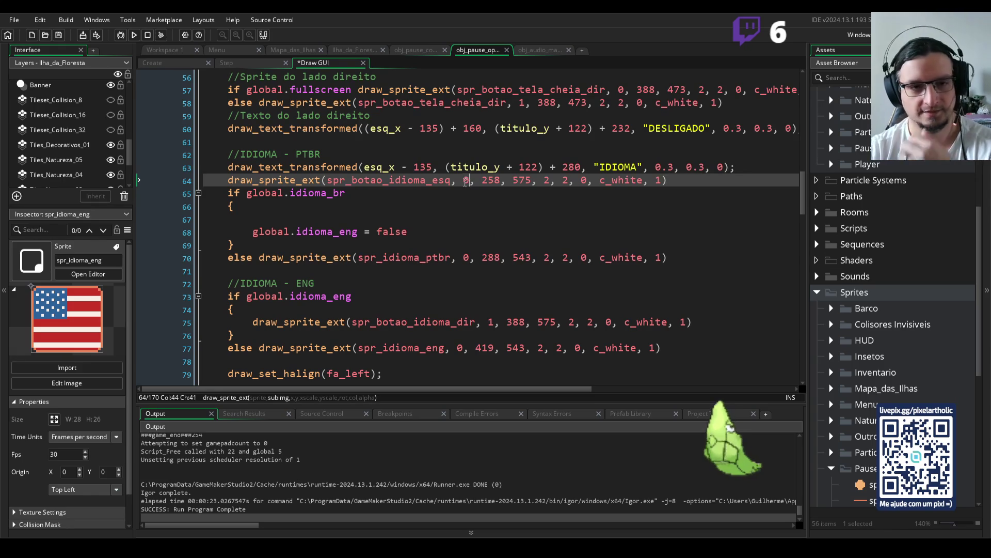
left_click(378, 214)
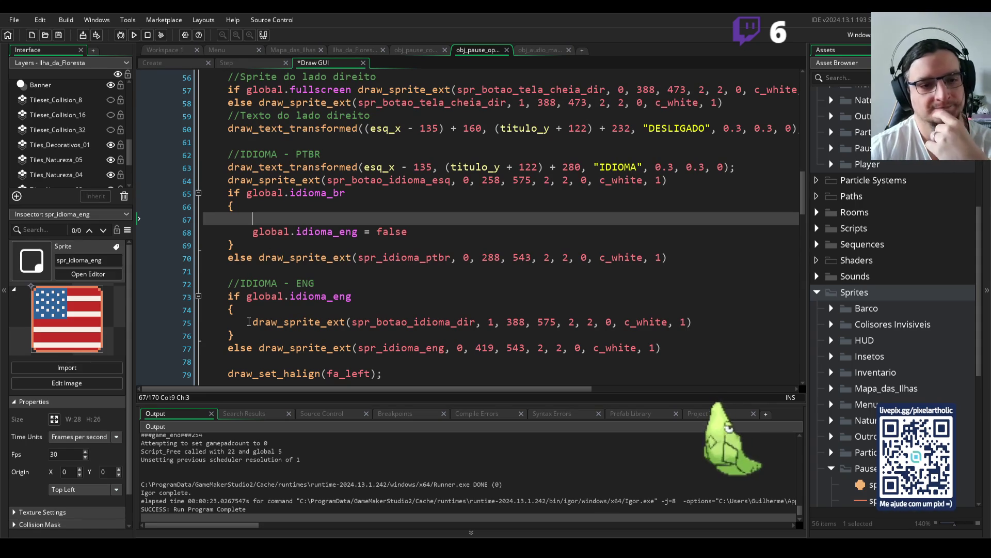
Move the ENG button draw call above the idioma_eng check at frame 0, then run the game
left_click_drag(252, 322, 699, 324)
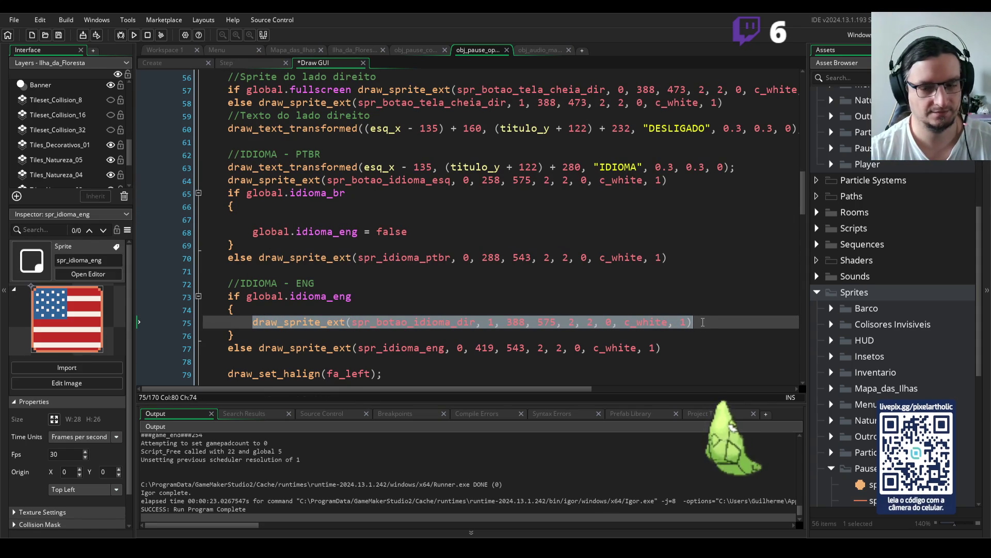
key("ctrl+x")
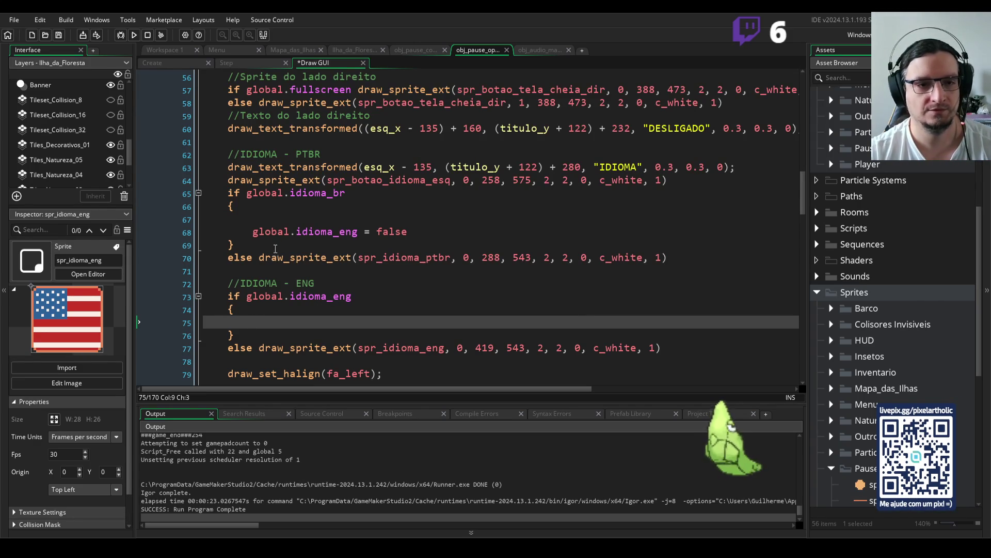
left_click(332, 284)
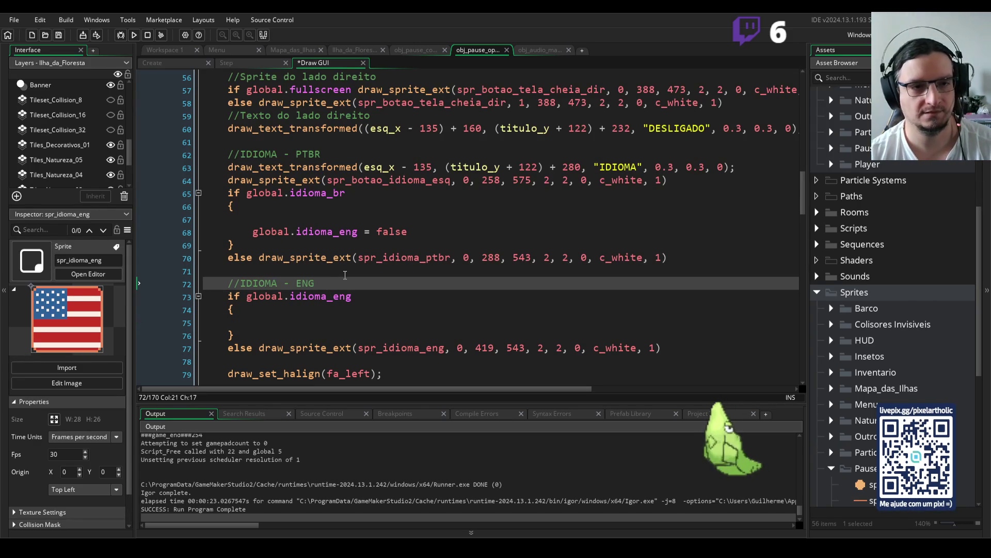
key("Return")
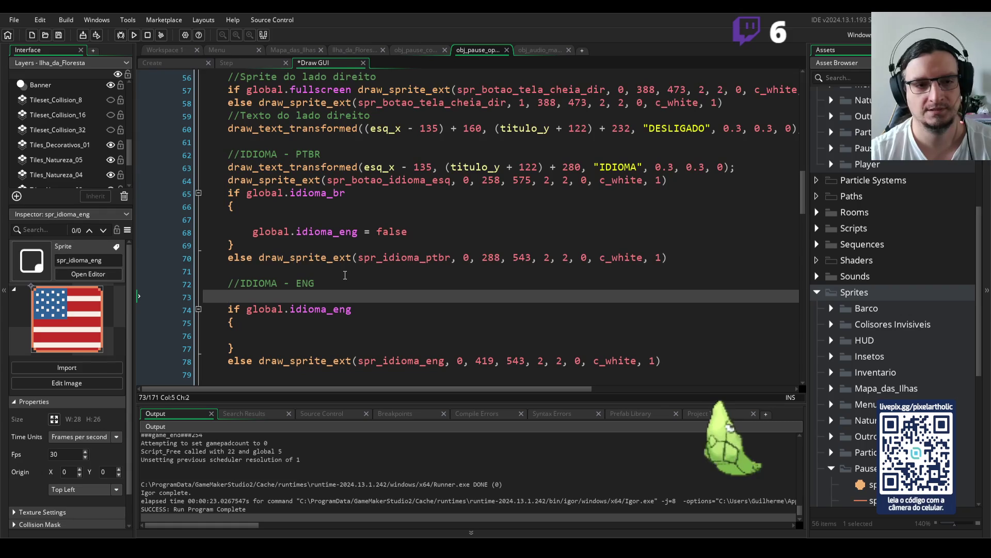
key("ctrl+v")
double_click(466, 296)
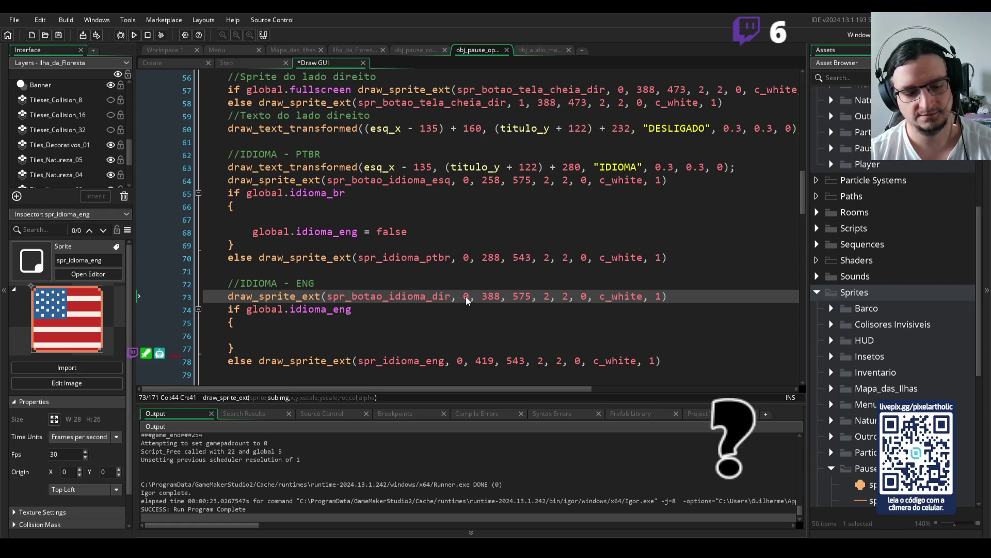
key("F5")
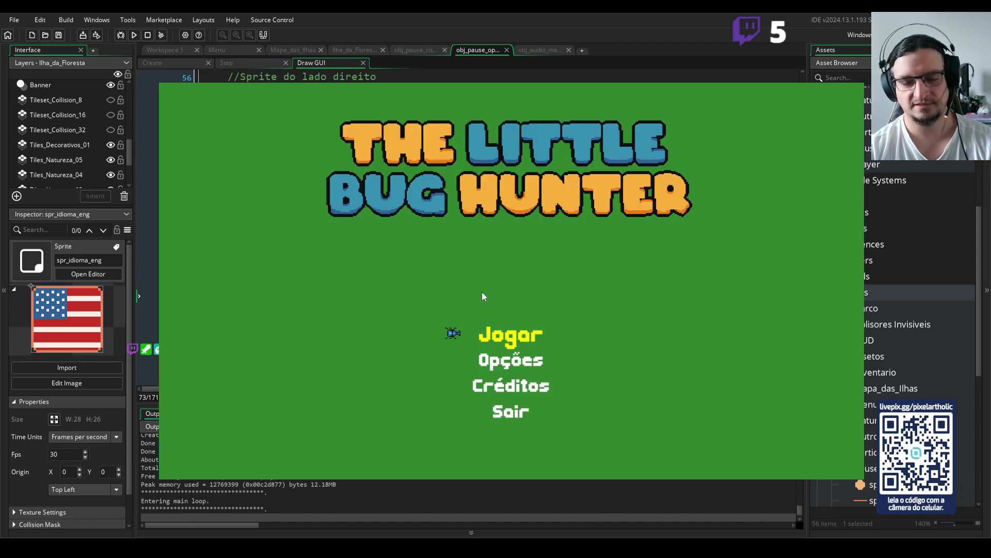
Start the game, open the pause book to Opções, select IDIOMA, then close the game window
key("Return")
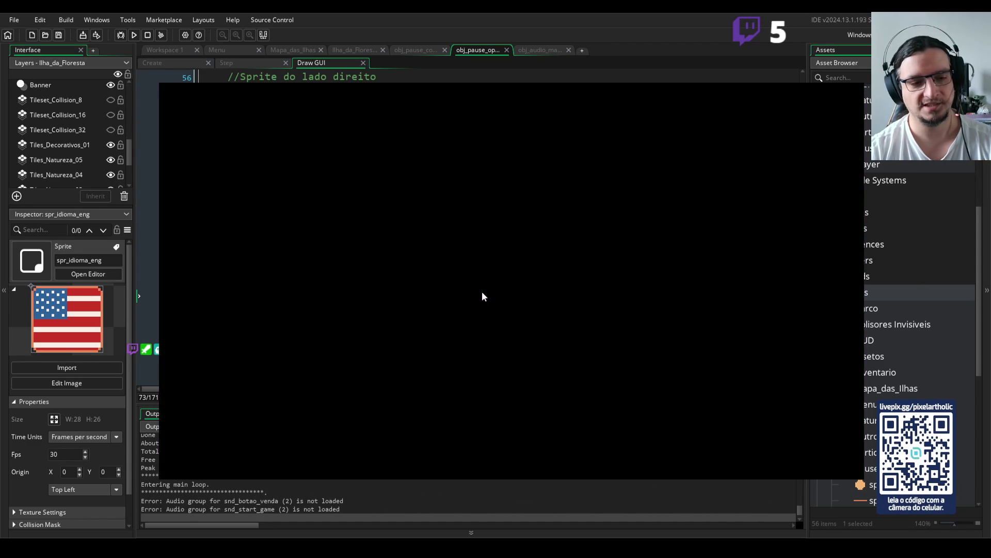
key("Escape")
key("q")
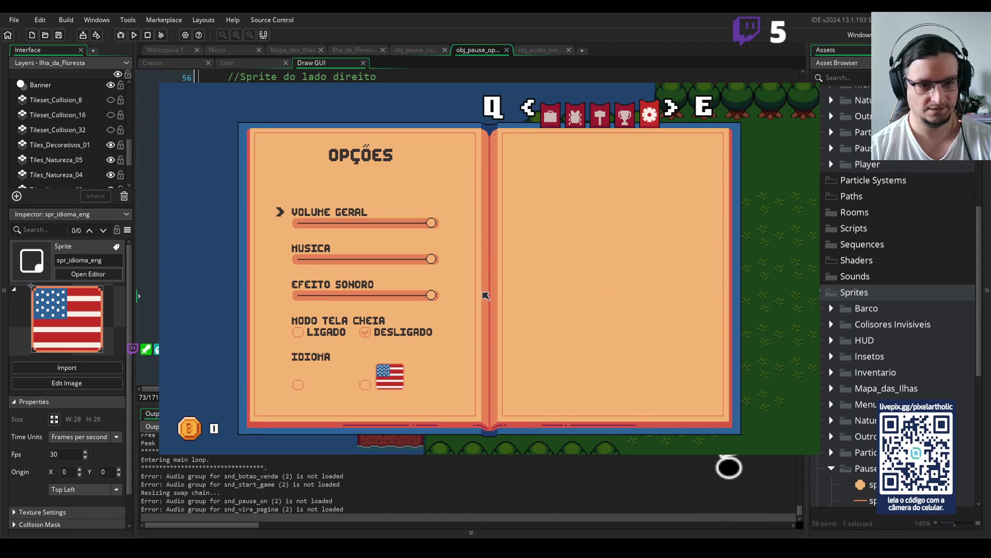
key("Down")
key("Down")
key("Down")
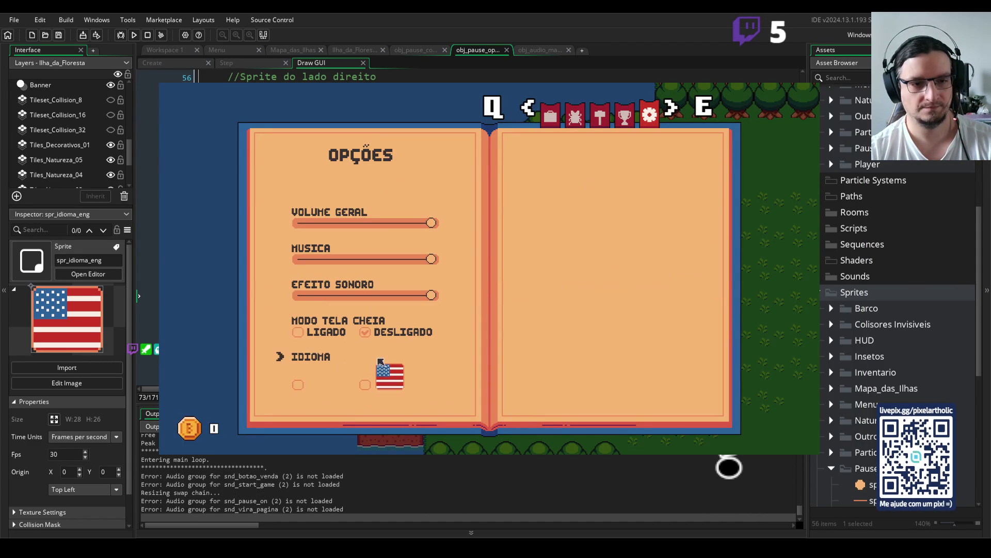
left_click(814, 85)
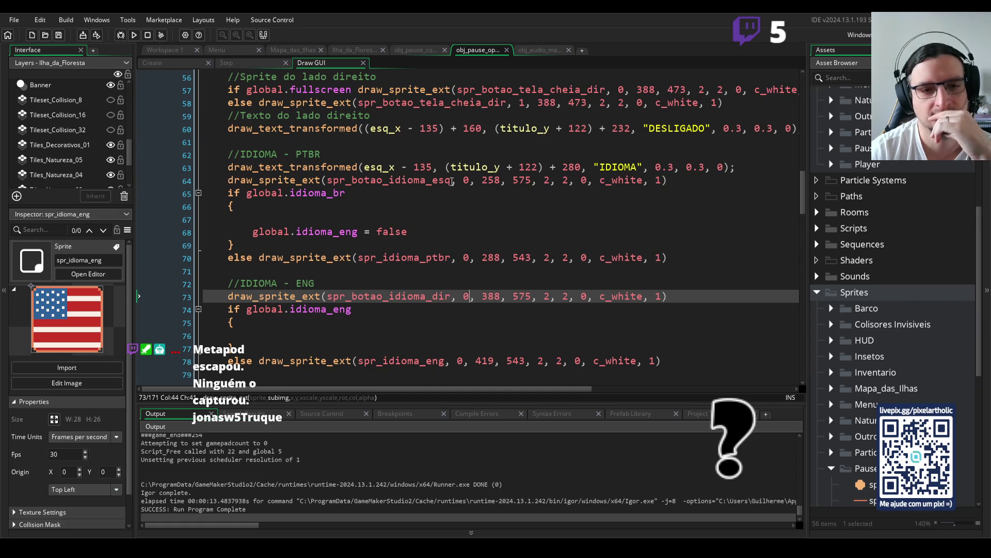
Delete the blank line and 'global.idioma_eng = false' from inside the idioma_br if-block
left_click(452, 180)
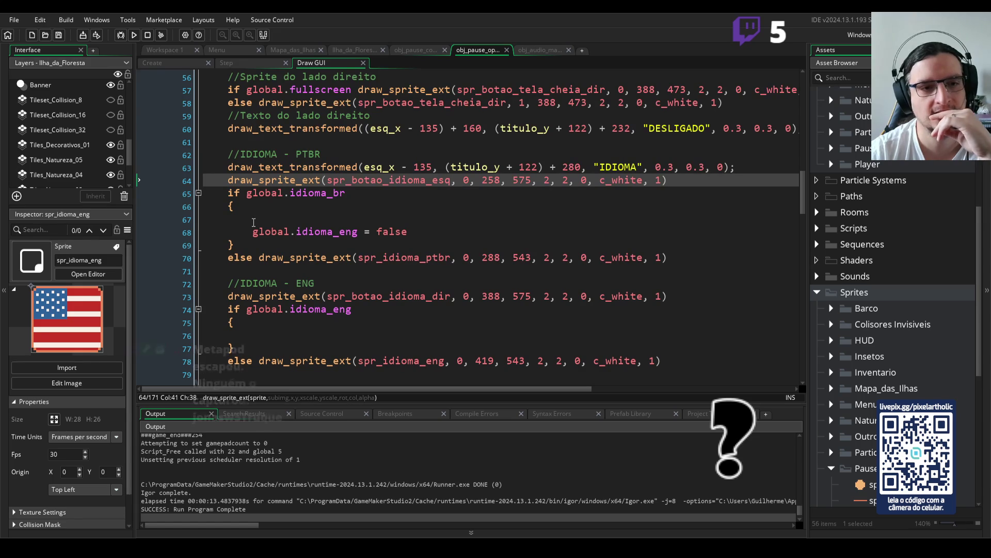
left_click(257, 205)
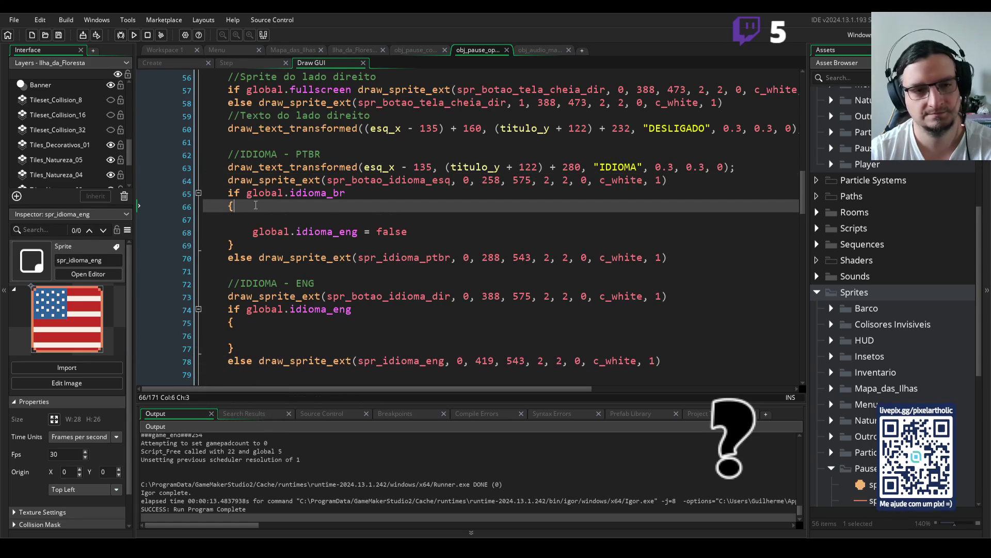
key("Delete")
left_click_drag(253, 218, 413, 217)
key("BackSpace")
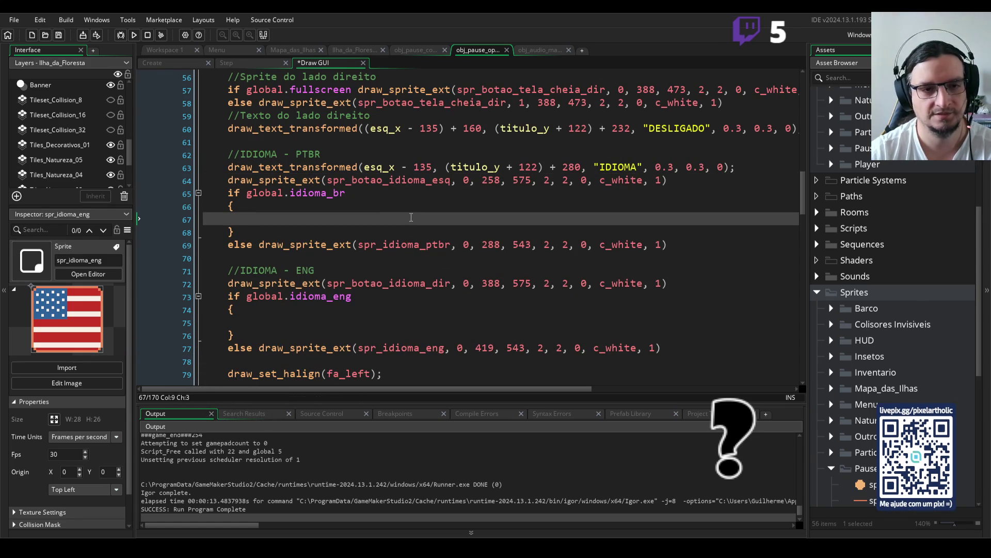
Insert a blank line after the IDIOMA text line, above the PTBR button drawing
left_click(377, 195)
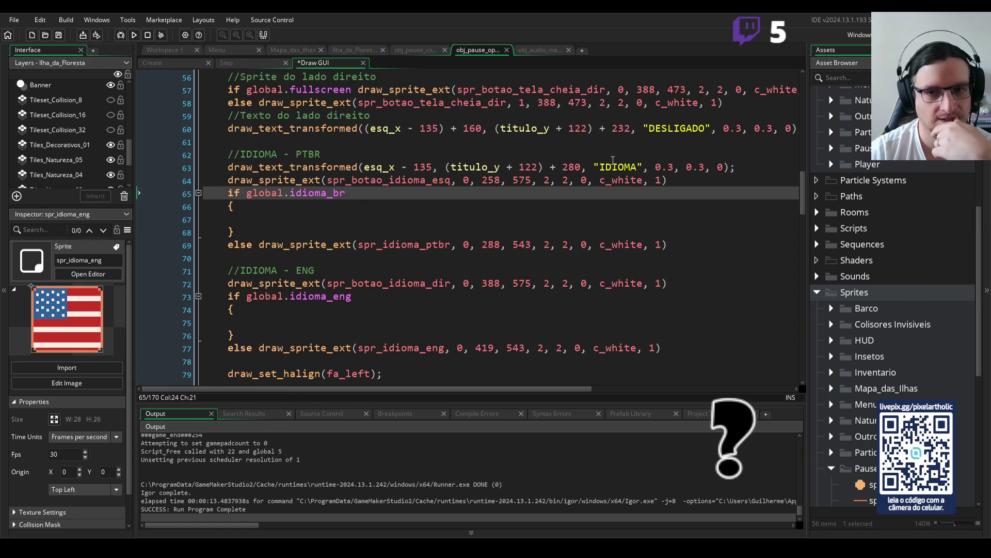
left_click(747, 167)
key("Return")
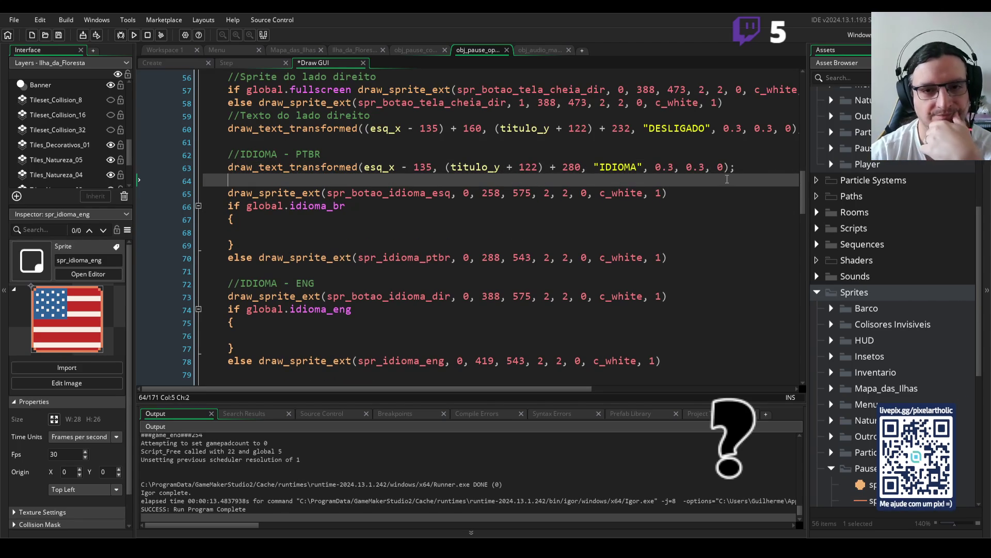
left_click(318, 194)
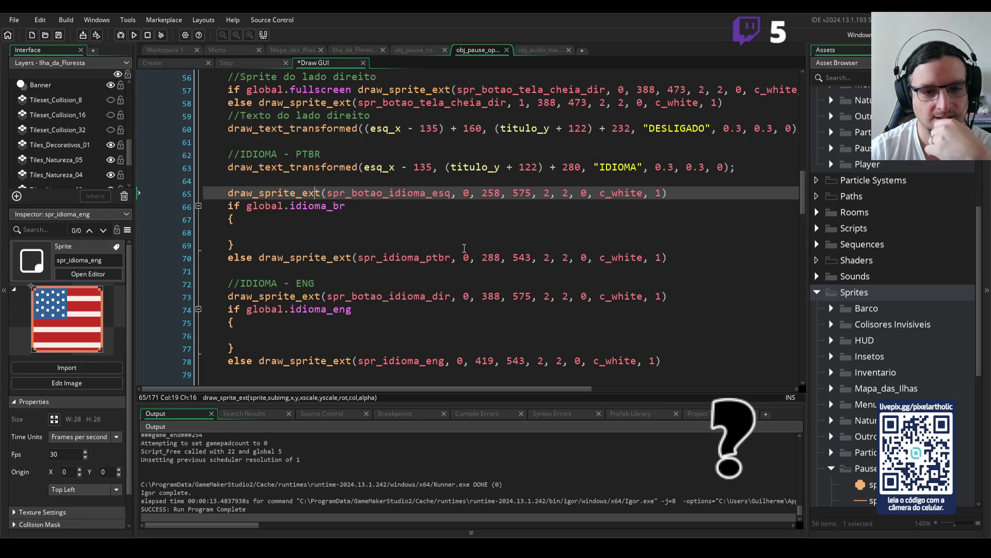
scroll(467, 290, "down", 1)
left_click(459, 341)
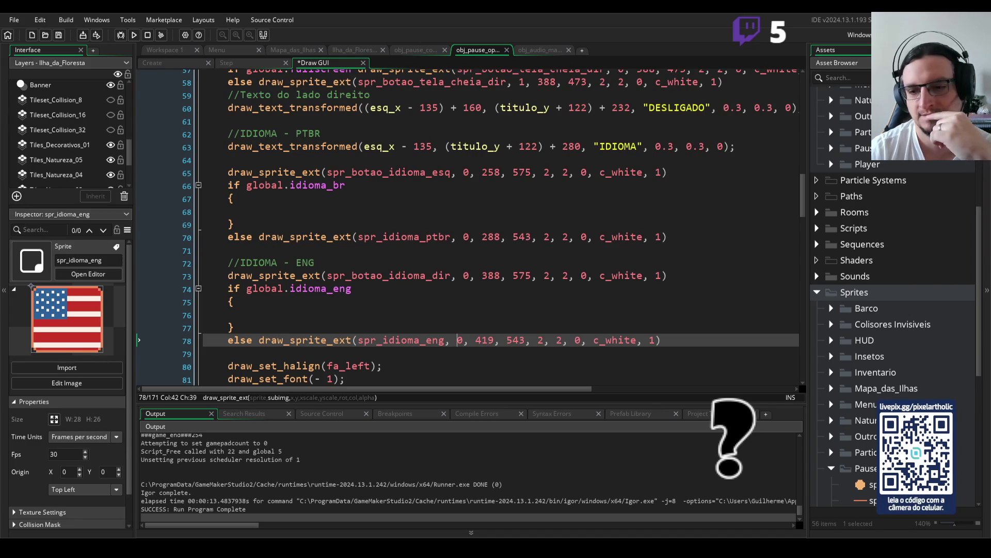
scroll(924, 391, "down", 3)
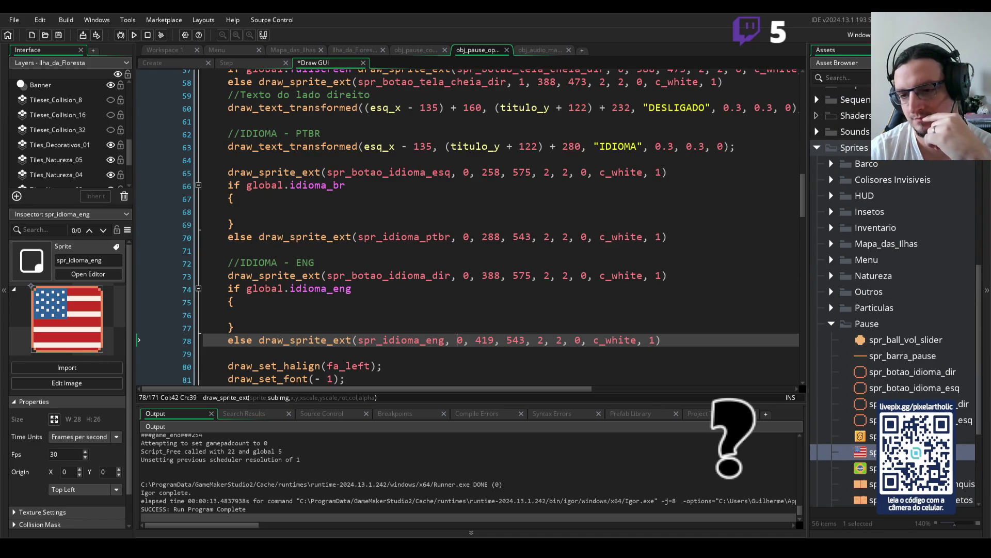
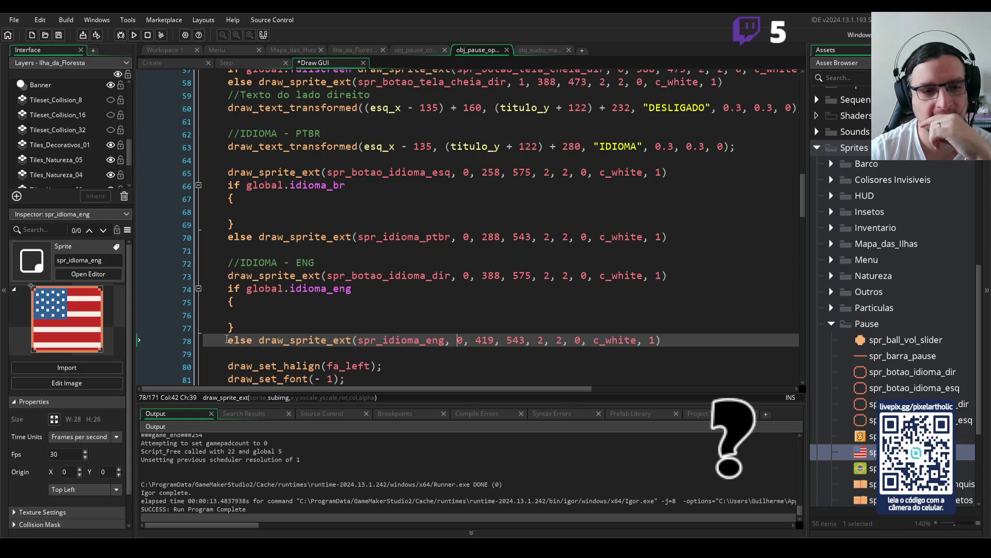
Duplicate the English flag draw call into the PTBR section on line 65 as spr_idioma_ptbr
left_click_drag(261, 340, 663, 340)
key("ctrl+c")
left_click(672, 339)
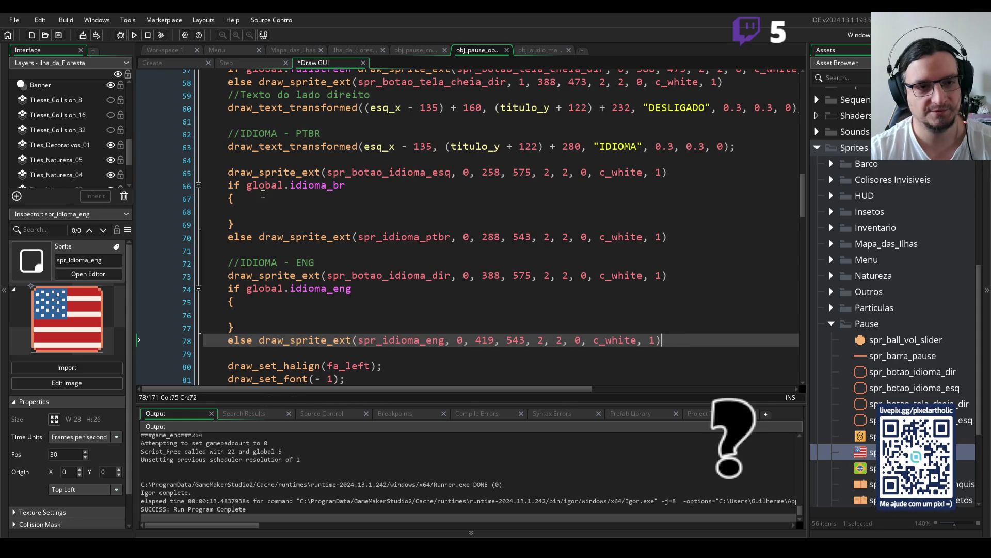
left_click(237, 159)
key("Return")
key("ctrl+v")
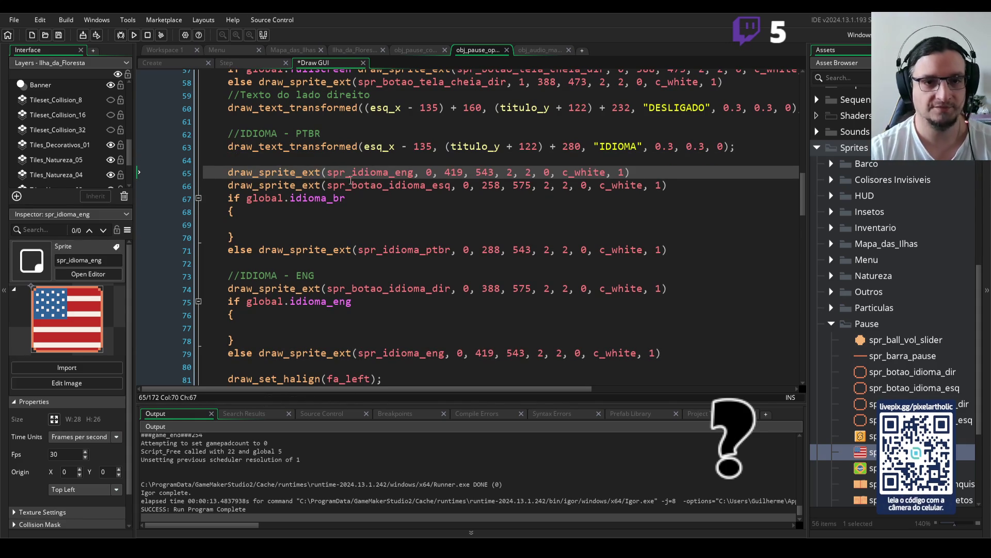
left_click(413, 173)
key("BackSpace")
key("BackSpace")
key("BackSpace")
type("p")
key("Return")
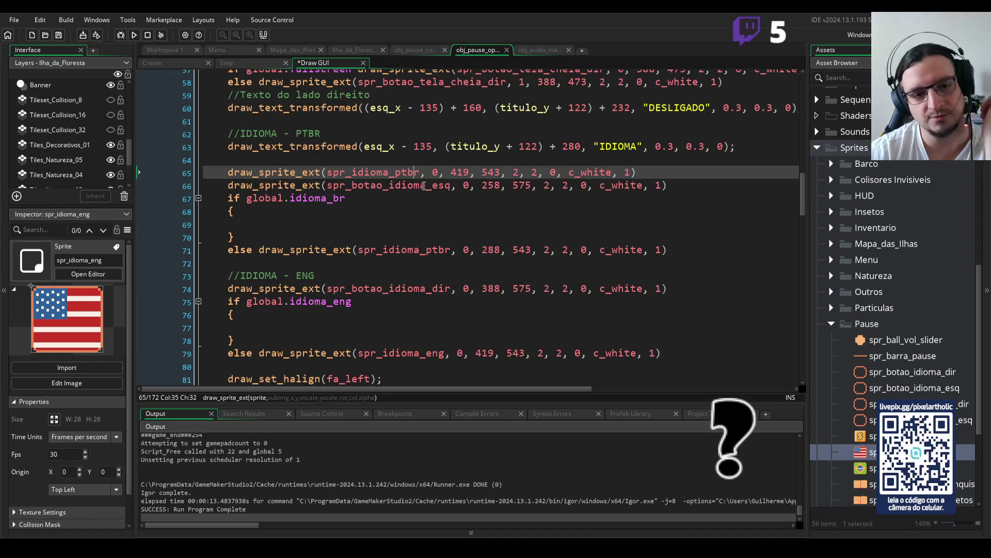
left_click(423, 185)
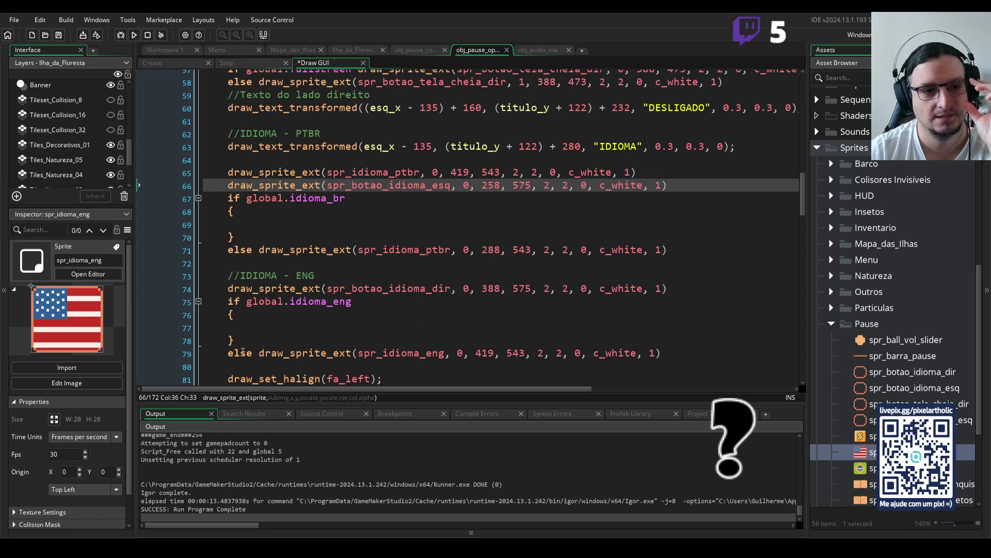
Delete the English and Portuguese else-branch flag draws on lines 79 and 71
left_click_drag(229, 353, 662, 352)
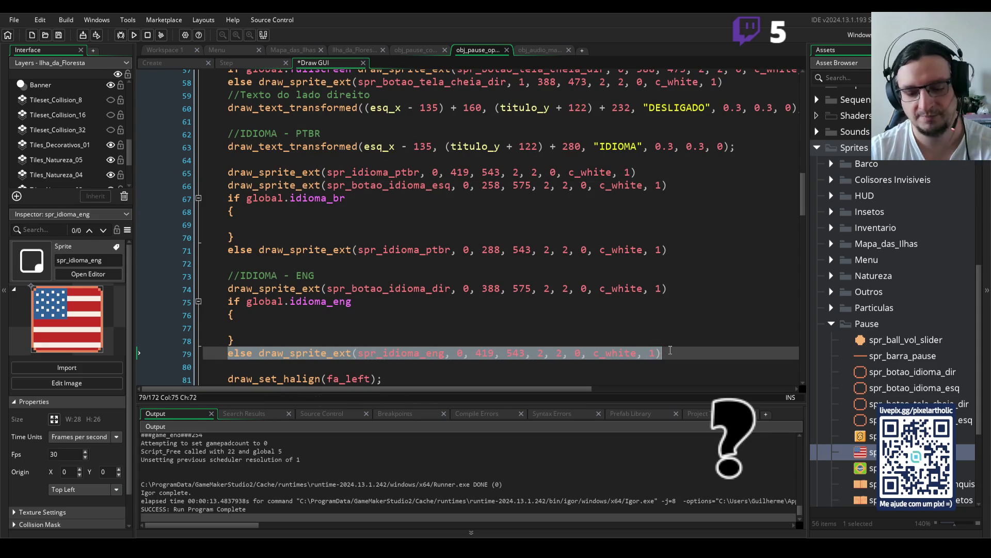
key("ctrl+x")
left_click(229, 250)
left_click_drag(229, 250, 705, 251)
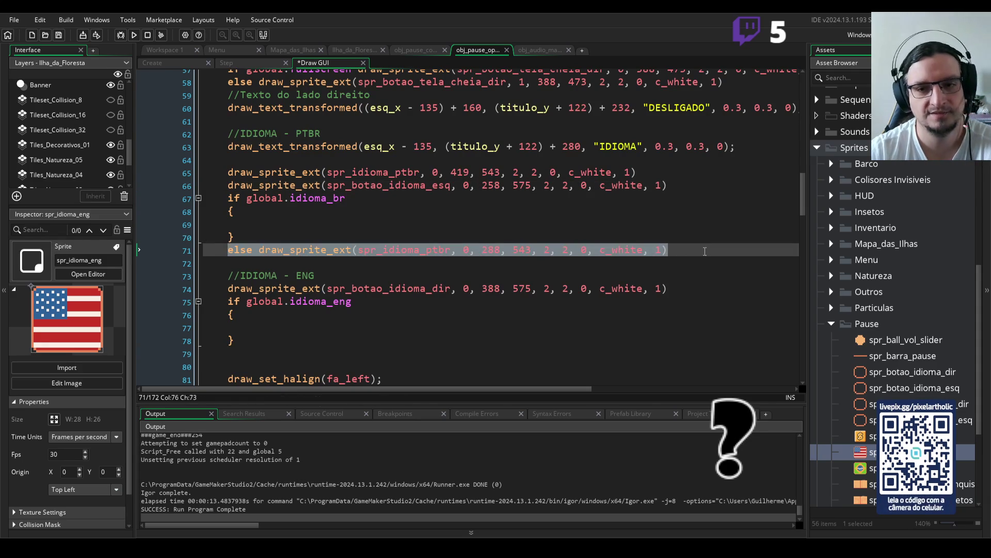
key("Delete")
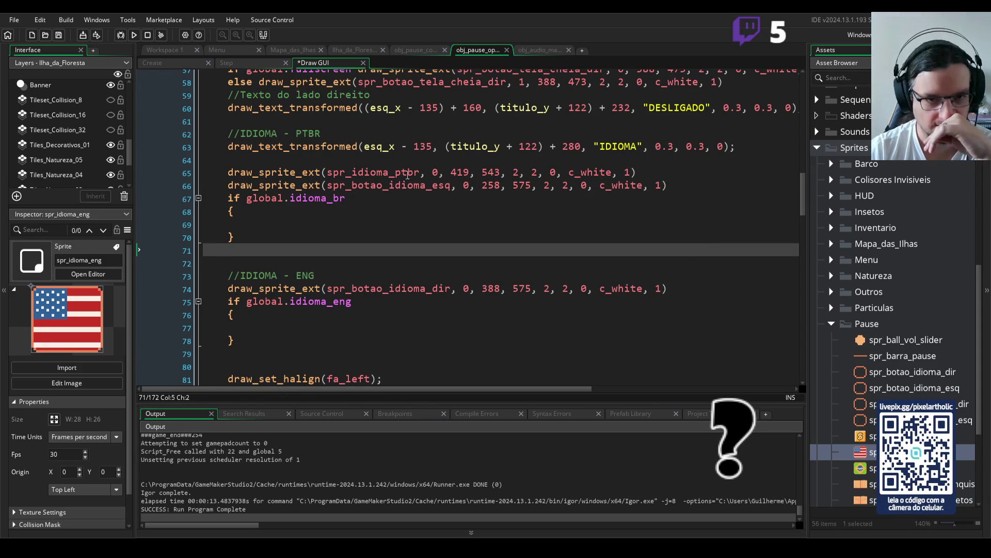
Review the new spr_idioma_ptbr call on line 65 and run the game with F5
left_click(408, 172)
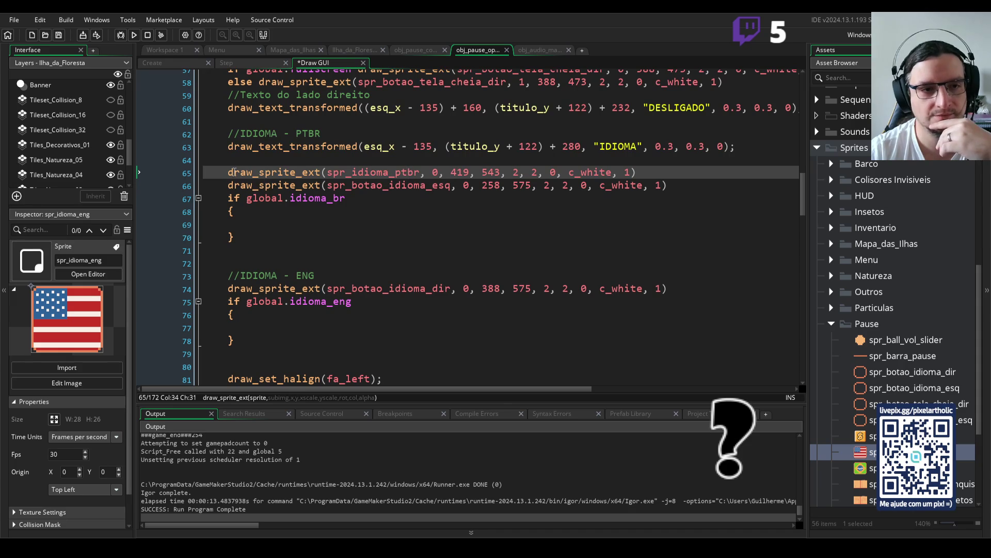
left_click_drag(229, 172, 666, 168)
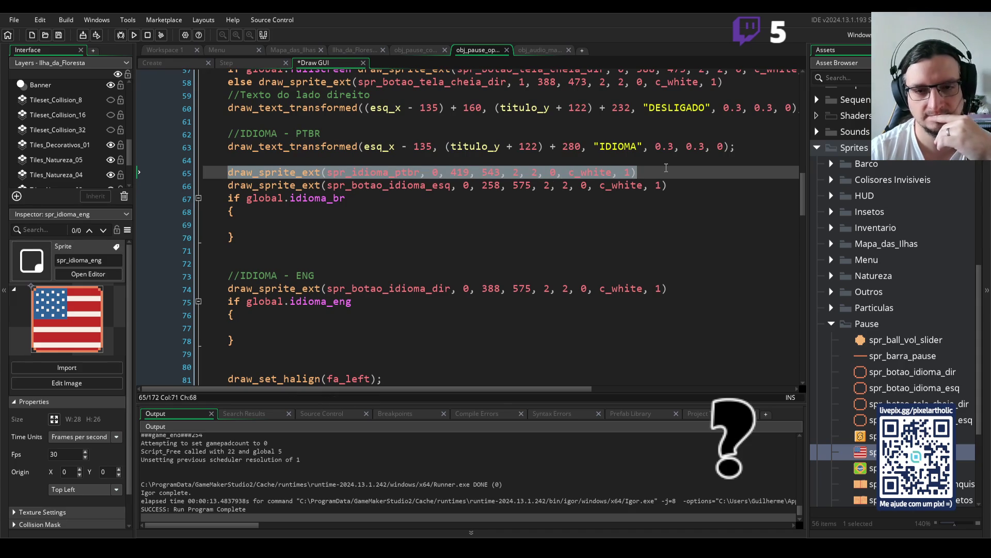
left_click(639, 237)
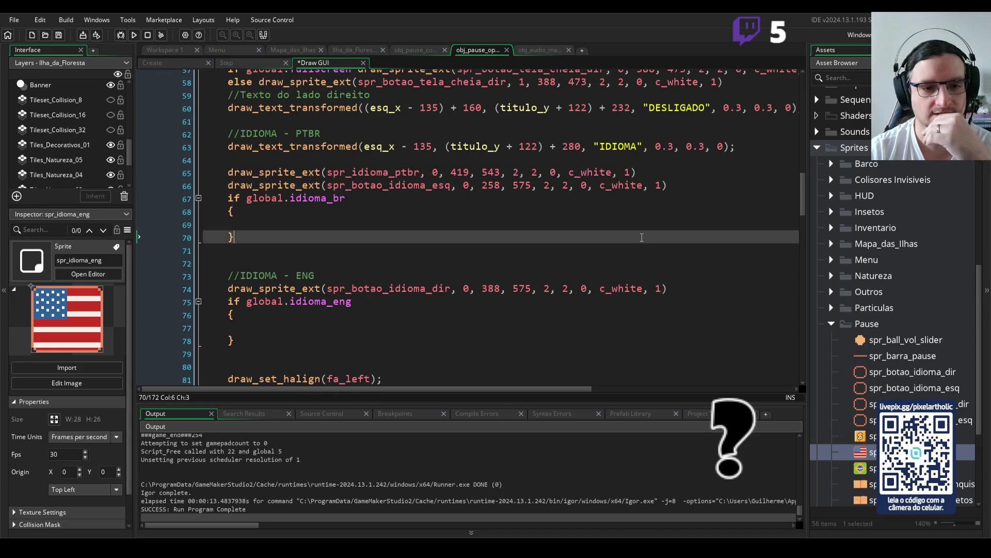
scroll(648, 235, "down", 2)
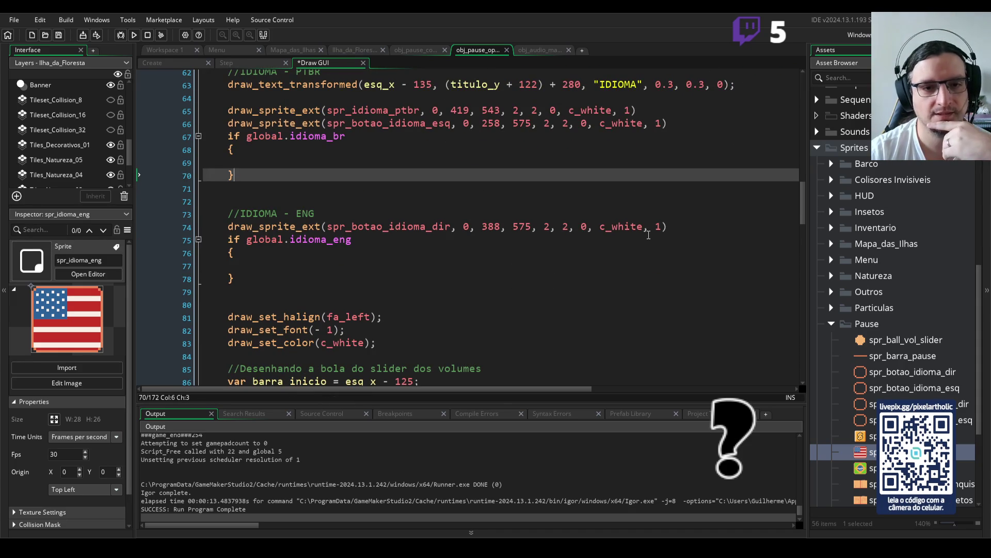
scroll(649, 234, "up", 2)
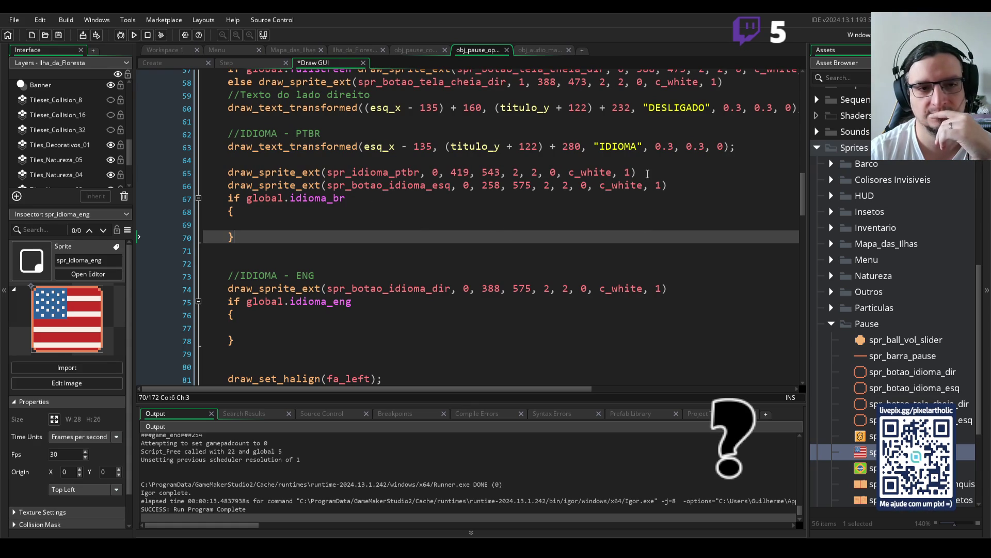
left_click_drag(648, 173, 227, 174)
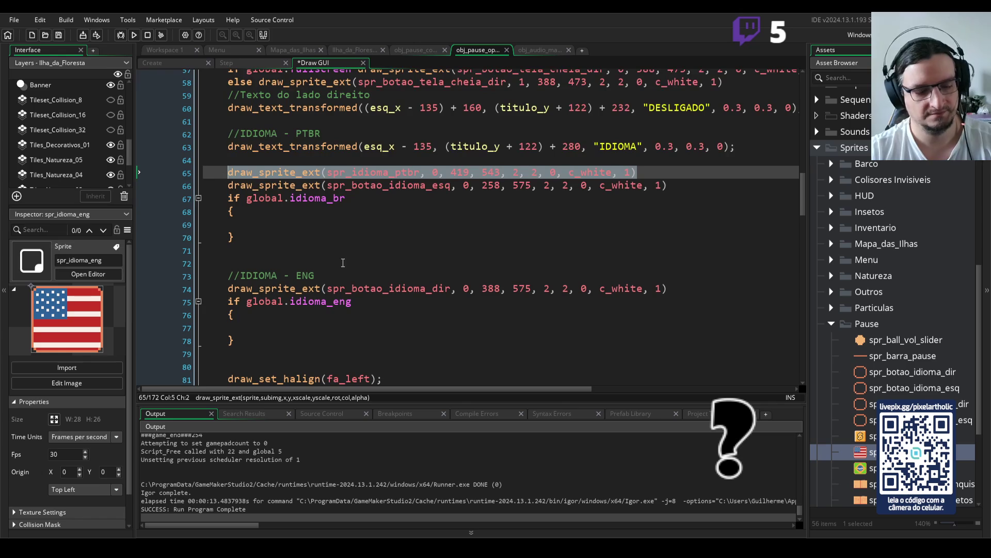
key("F5")
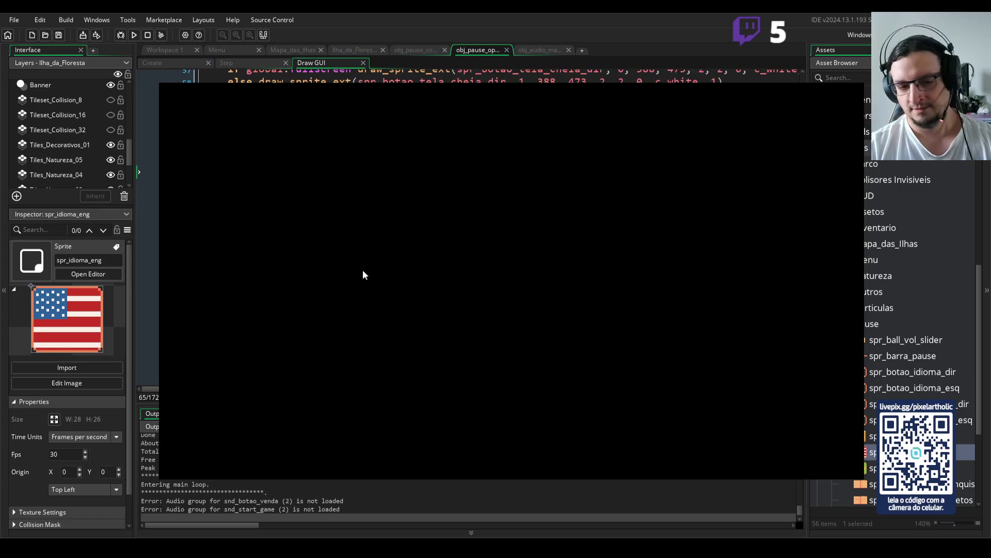
key("Escape")
key("q")
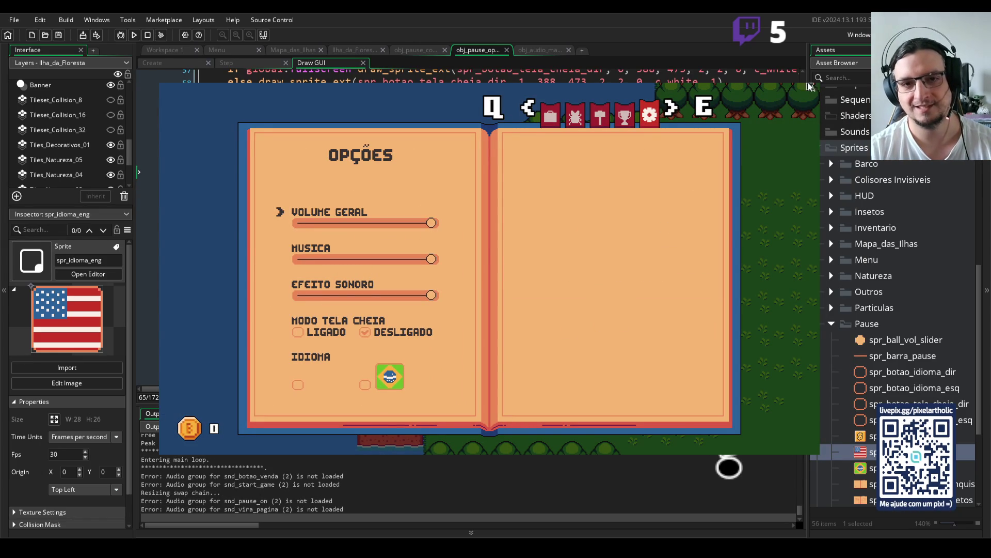
key("Escape")
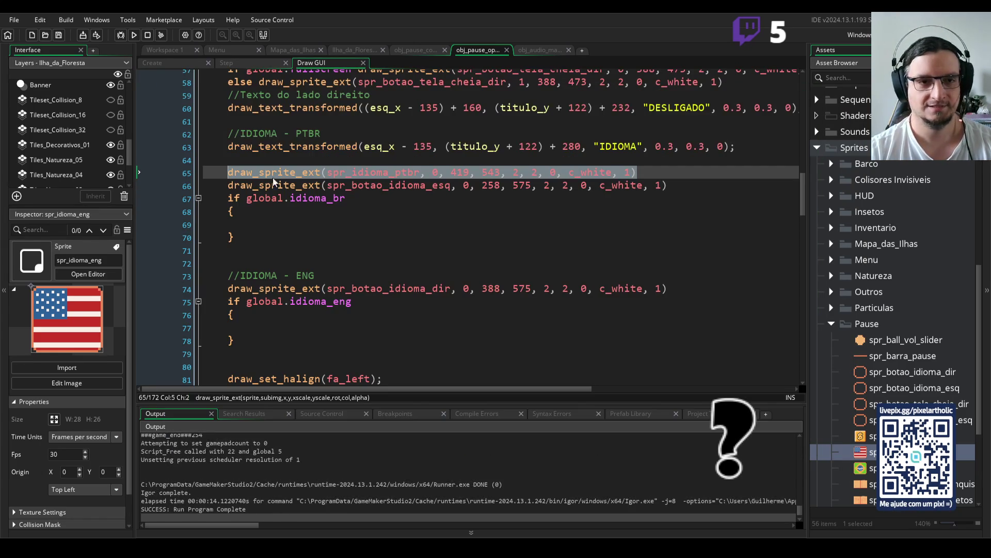
left_click(235, 171)
Delete the left and right language-button draw calls
mouse_move(229, 172)
left_mouse_down()
mouse_move(640, 175)
mouse_move(687, 207)
mouse_move(683, 339)
mouse_move(671, 187)
left_mouse_up()
left_click(671, 185)
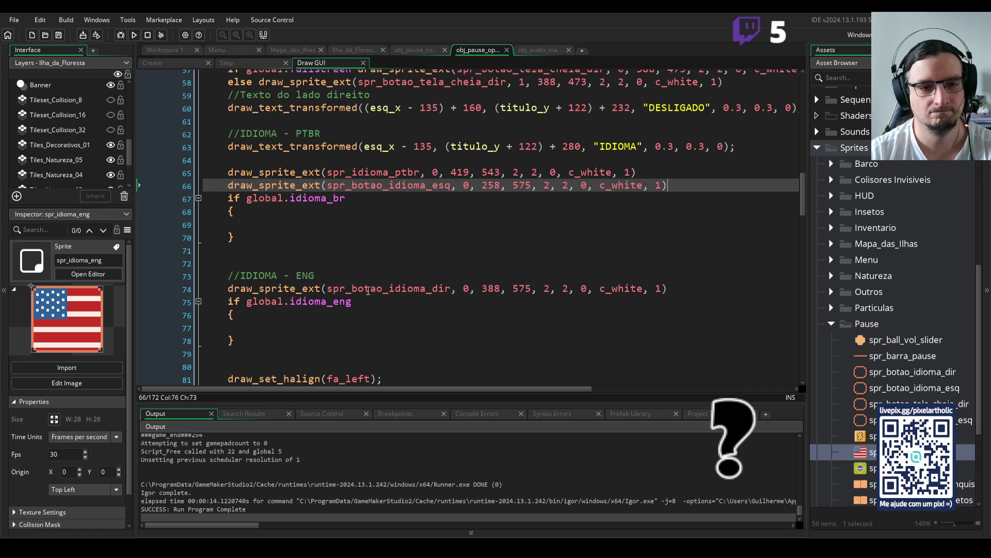
left_click(500, 288)
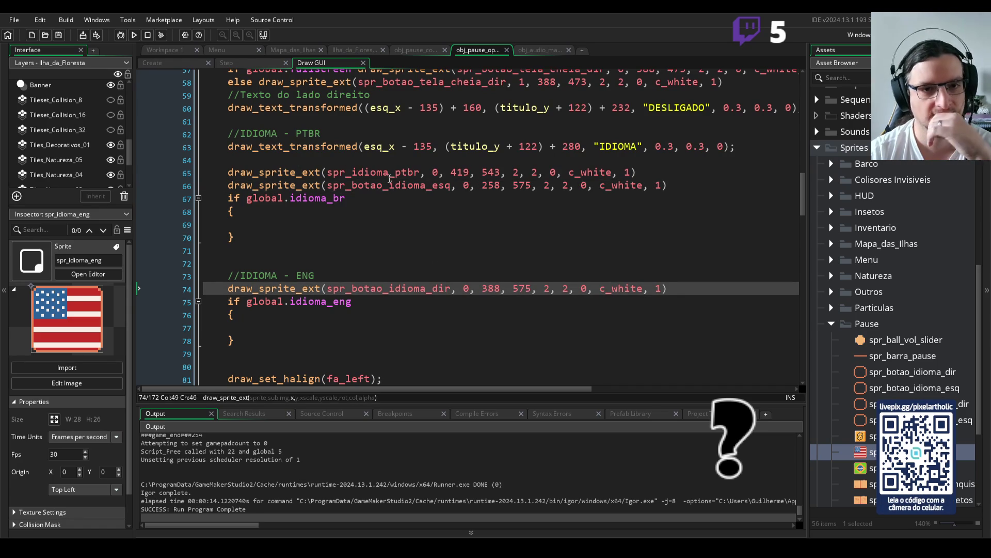
left_click(418, 173)
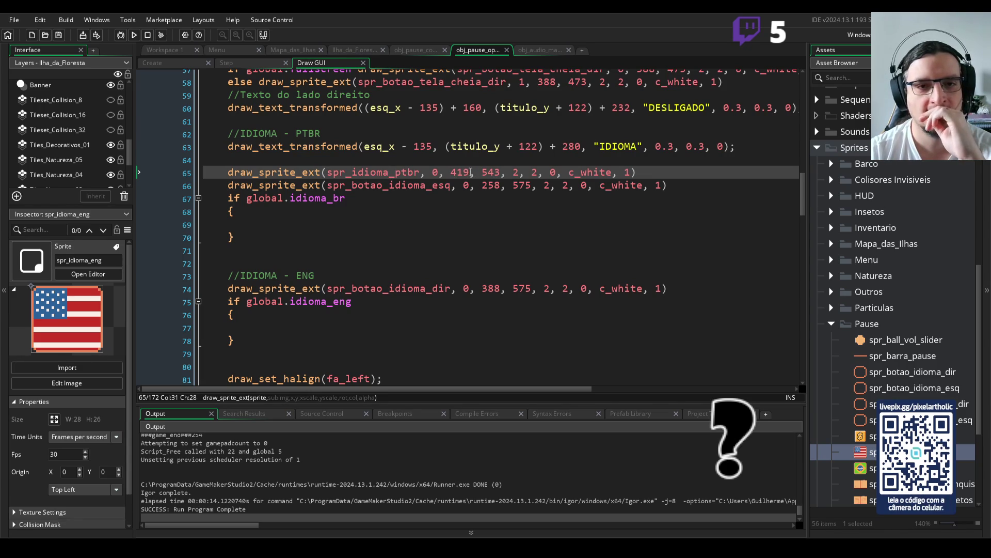
left_click(228, 185)
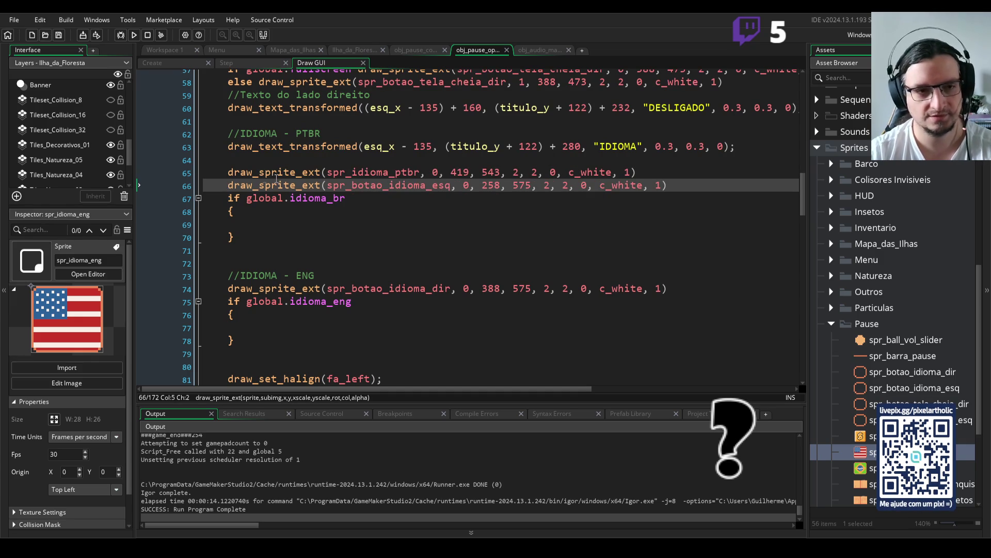
mouse_move(229, 185)
left_mouse_down()
mouse_move(676, 197)
mouse_move(683, 187)
left_mouse_up()
key("BackSpace")
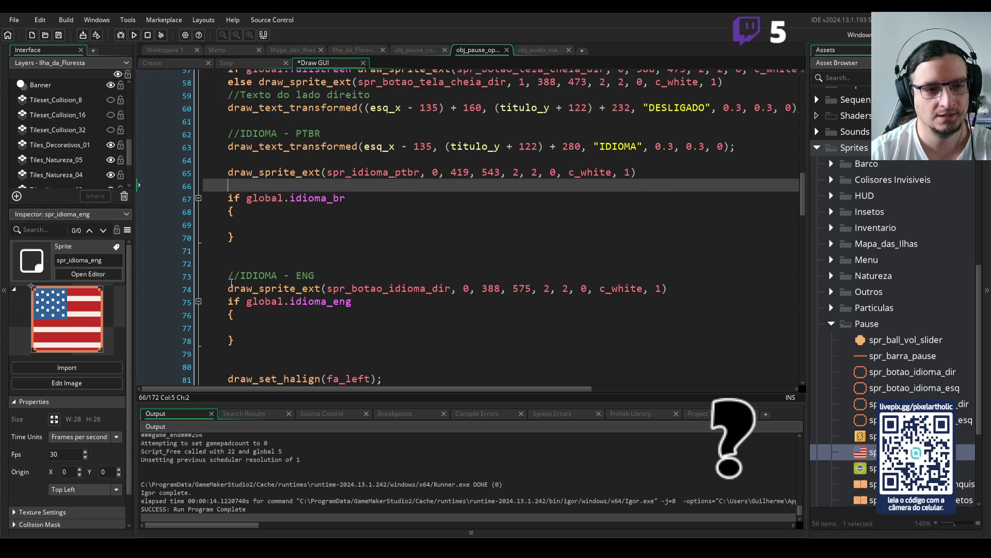
left_click_drag(229, 288, 695, 288)
key("BackSpace")
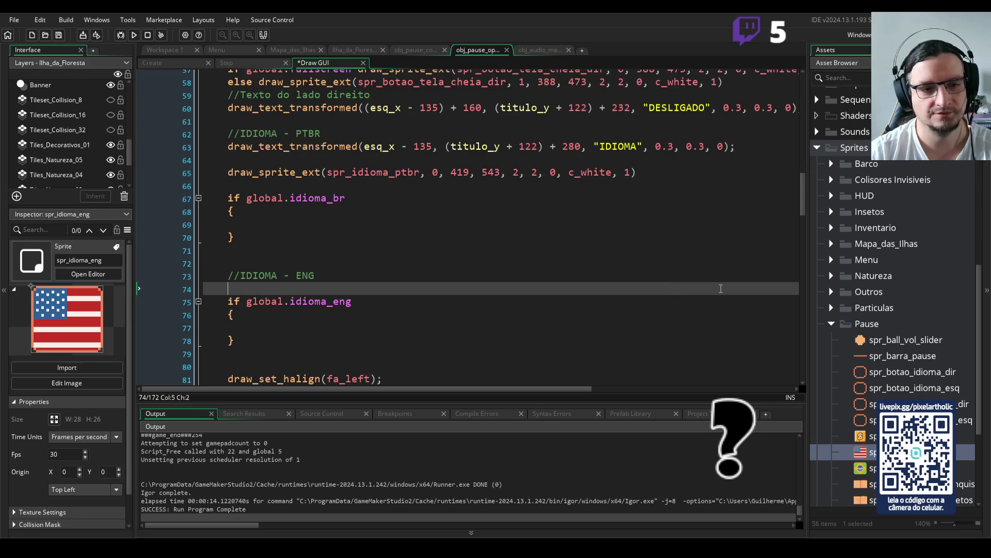
Remove the blank line below the flag call and paste an spr_idioma_eng copy into the ENG section
left_click_drag(229, 173, 671, 175)
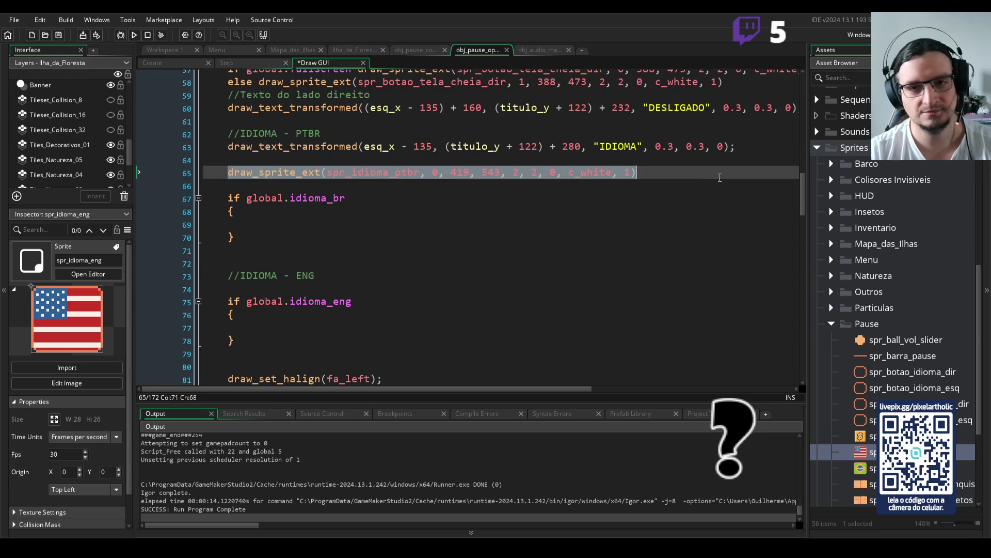
left_click(686, 176)
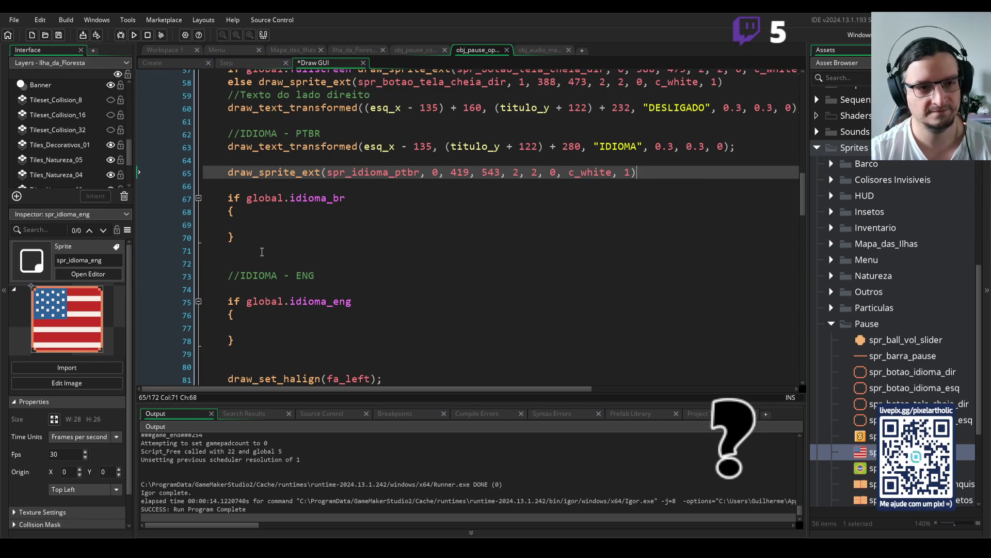
key("Delete")
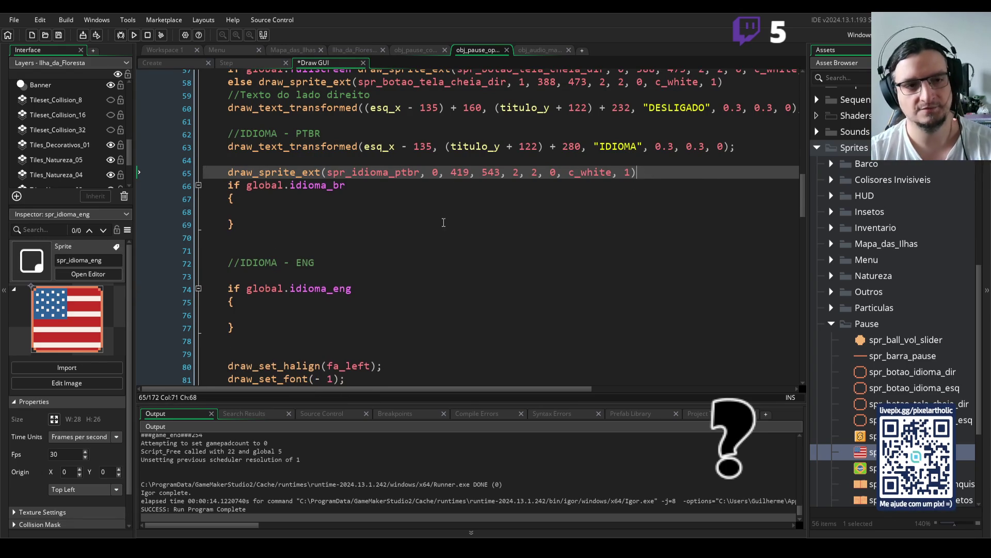
left_click(359, 272)
key("ctrl+v")
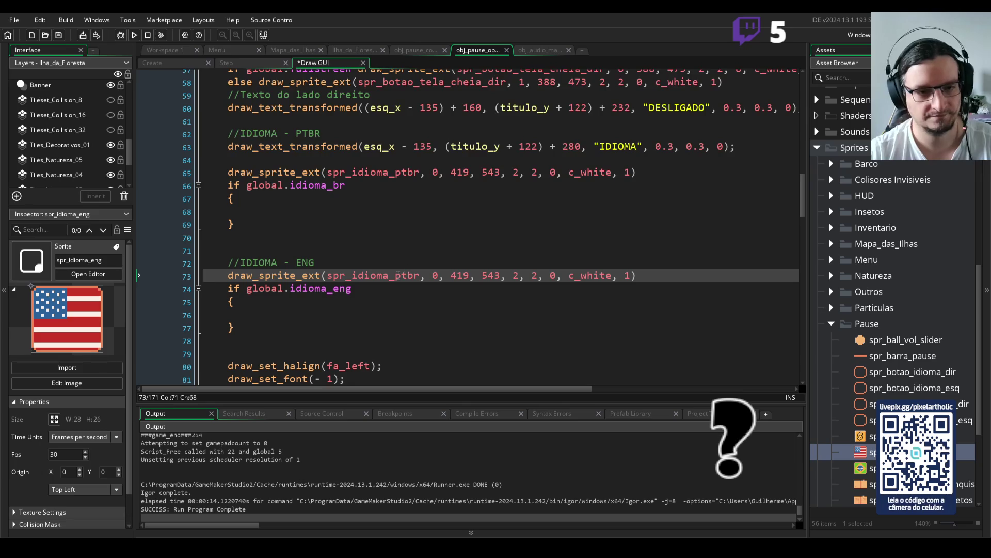
left_click_drag(395, 275, 421, 275)
type("eng")
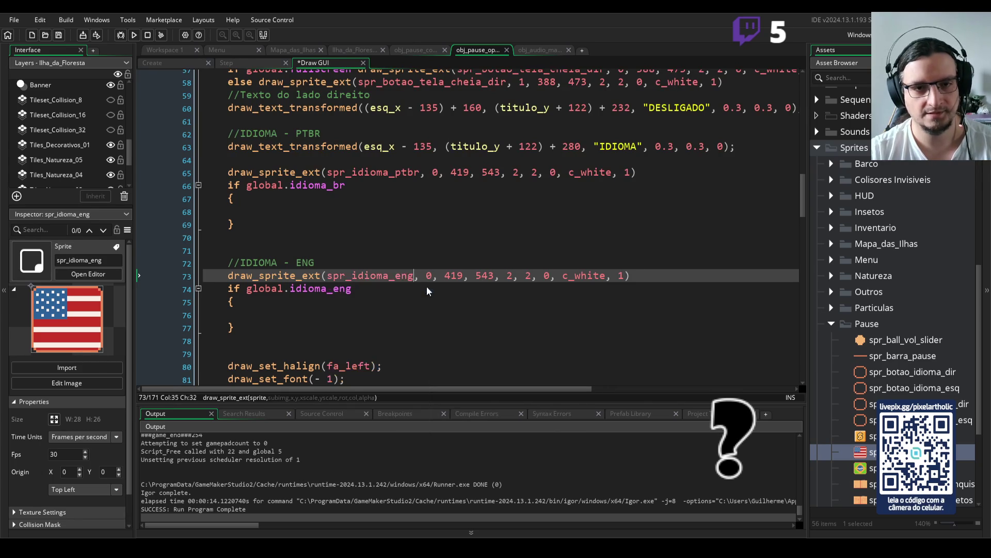
Revert to the single Brazil flag code, change its x from 419 to 258, and run
left_click(421, 172)
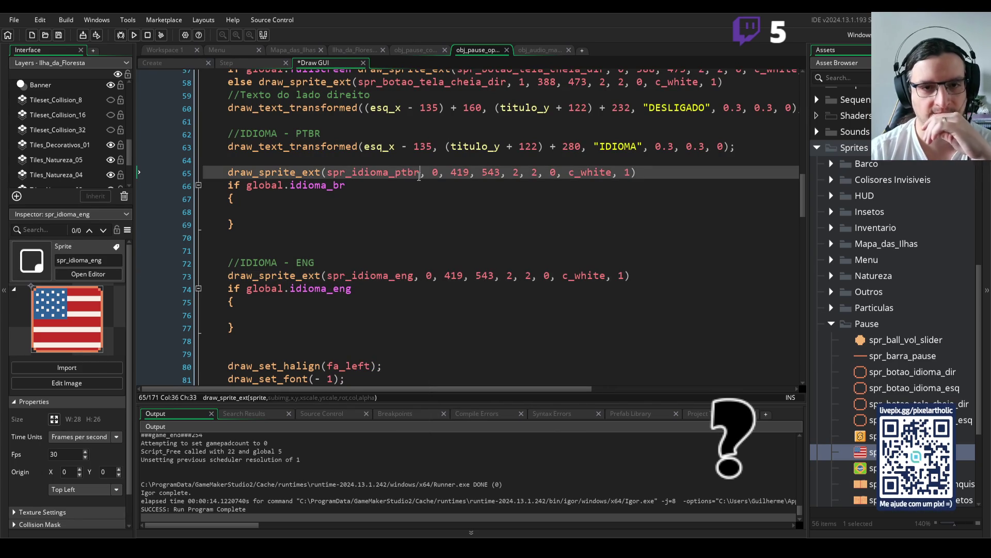
left_click(464, 172)
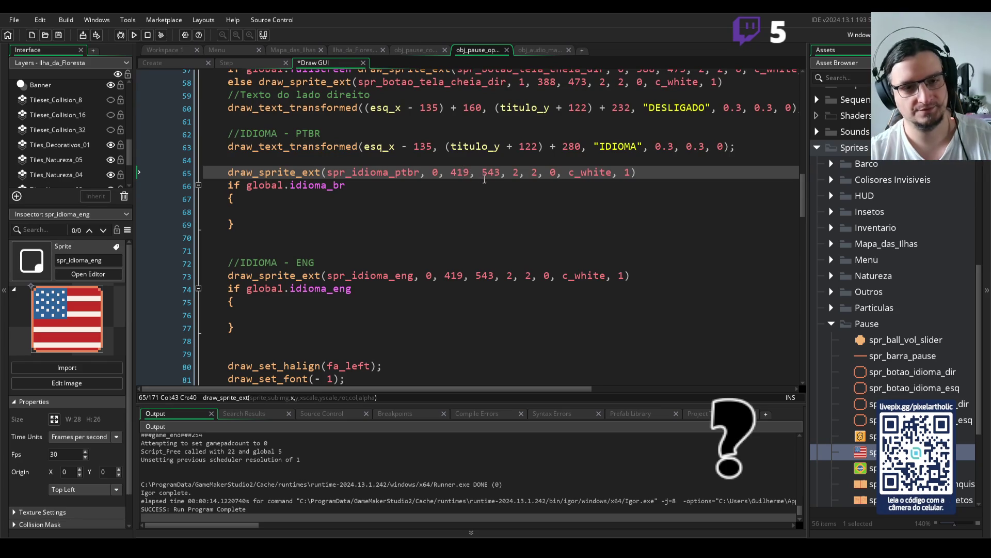
left_click(263, 327)
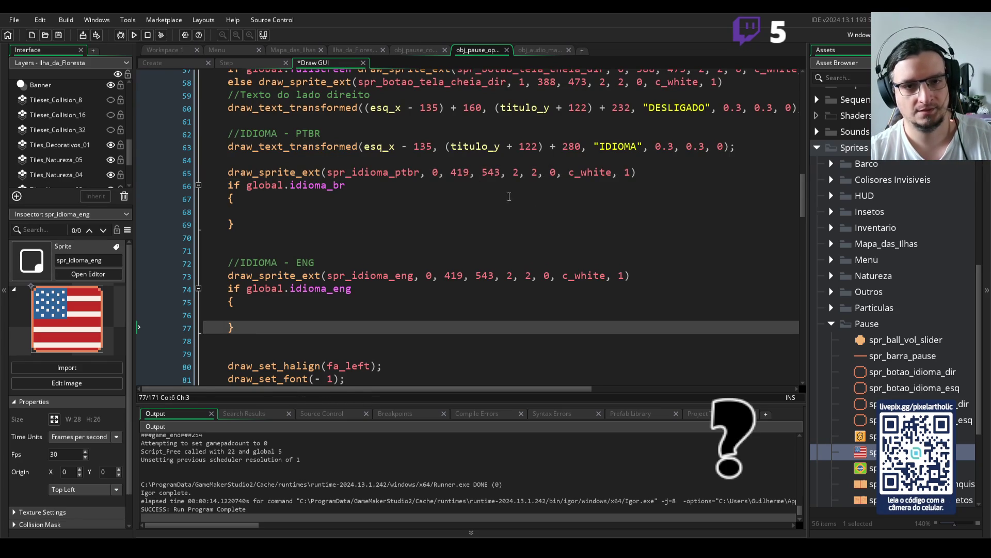
key("ctrl+z")
key("ctrl+z")
key("ctrl+z")
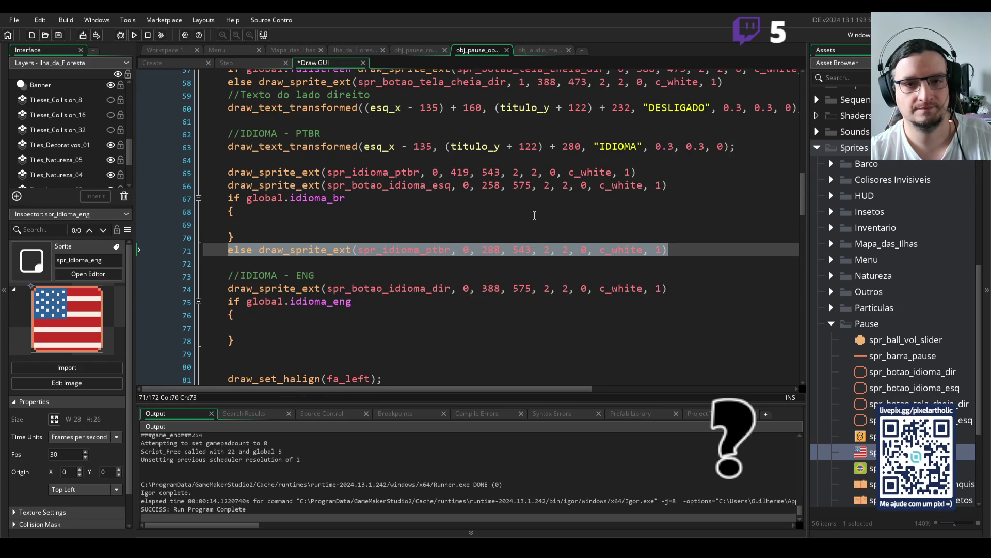
key("ctrl+y")
key("ctrl+y")
key("ctrl+y")
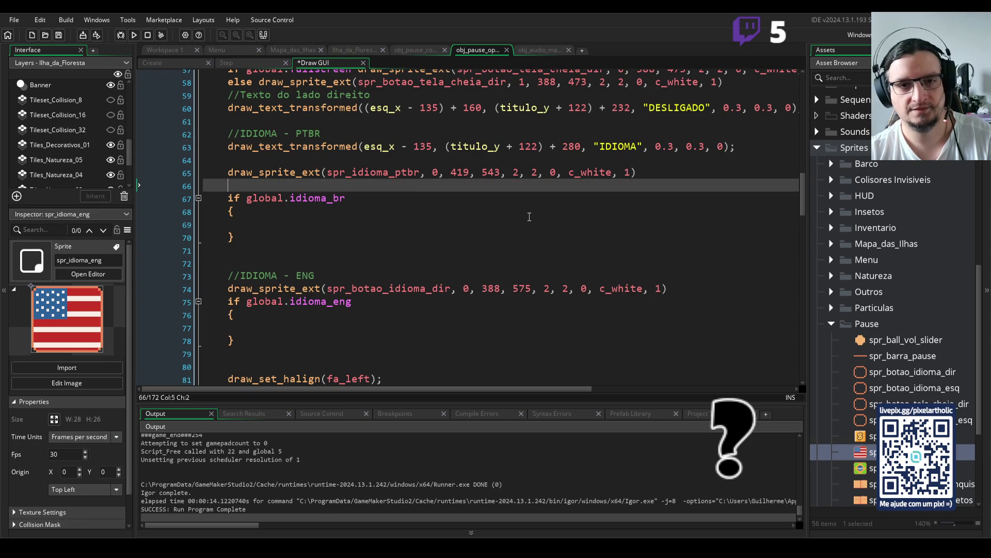
key("ctrl+y")
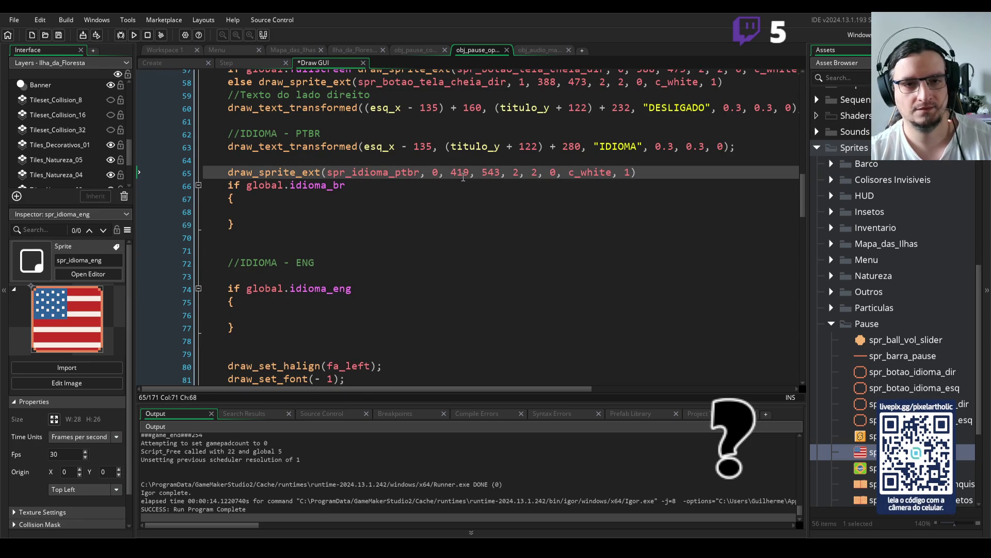
left_click_drag(470, 172, 450, 173)
type("258")
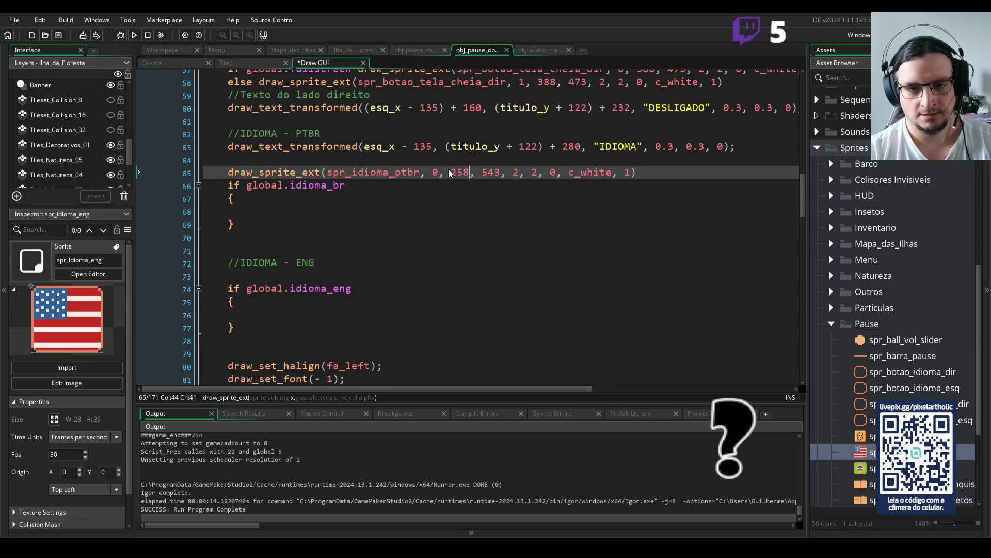
key("F5")
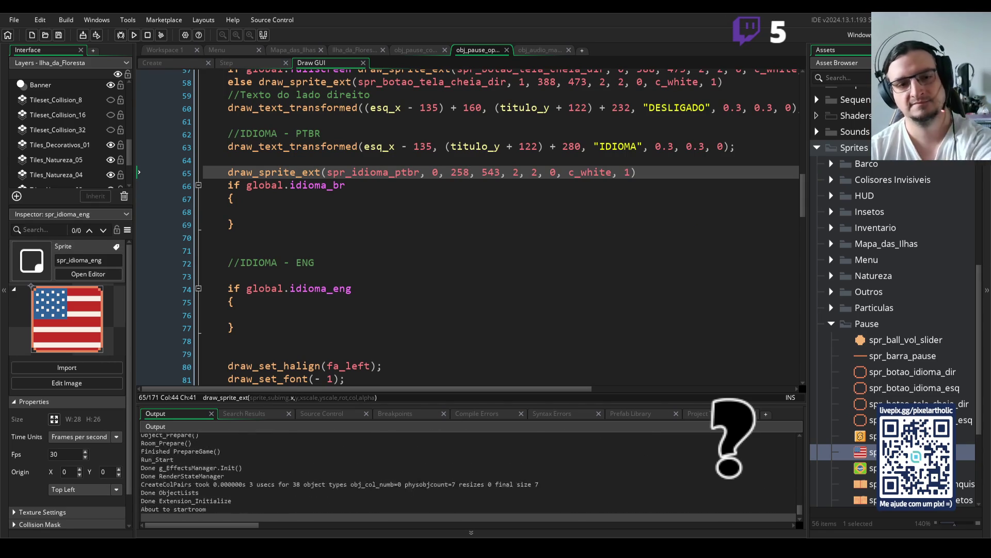
View the Brazil flag on the pause Options page, then undo to restore the arrow draws
key("Escape")
key("q")
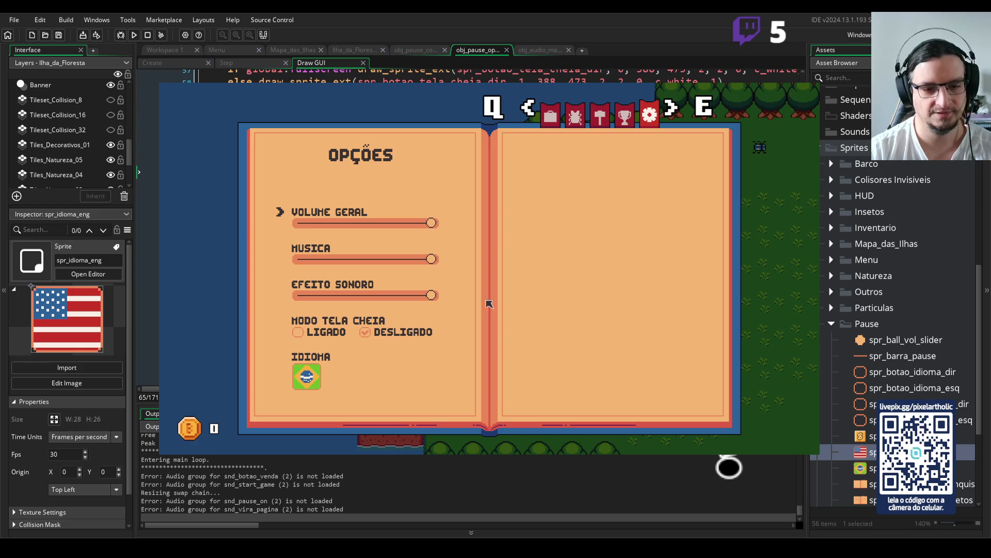
left_click(808, 87)
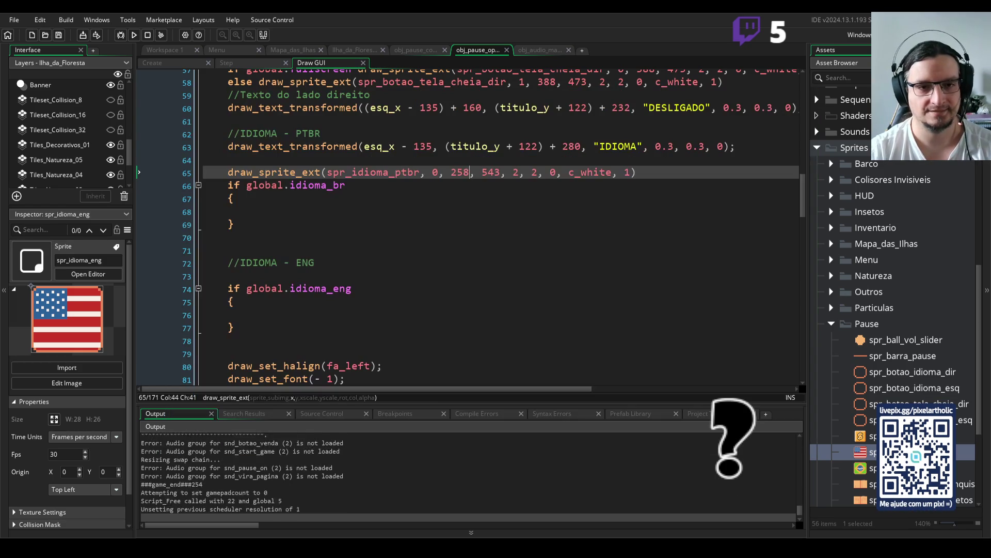
left_click(454, 173)
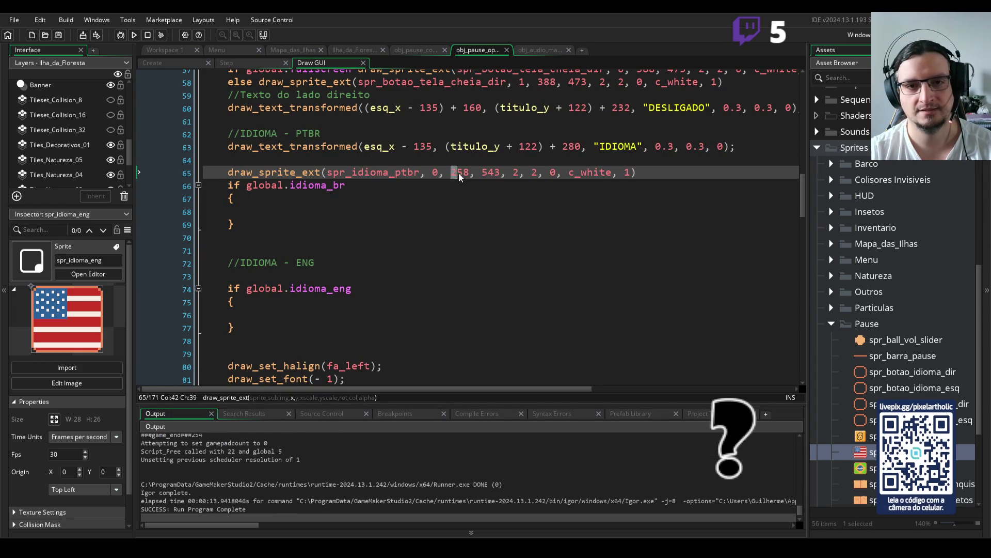
key("ctrl+z")
key("ctrl+z")
key("ctrl+z")
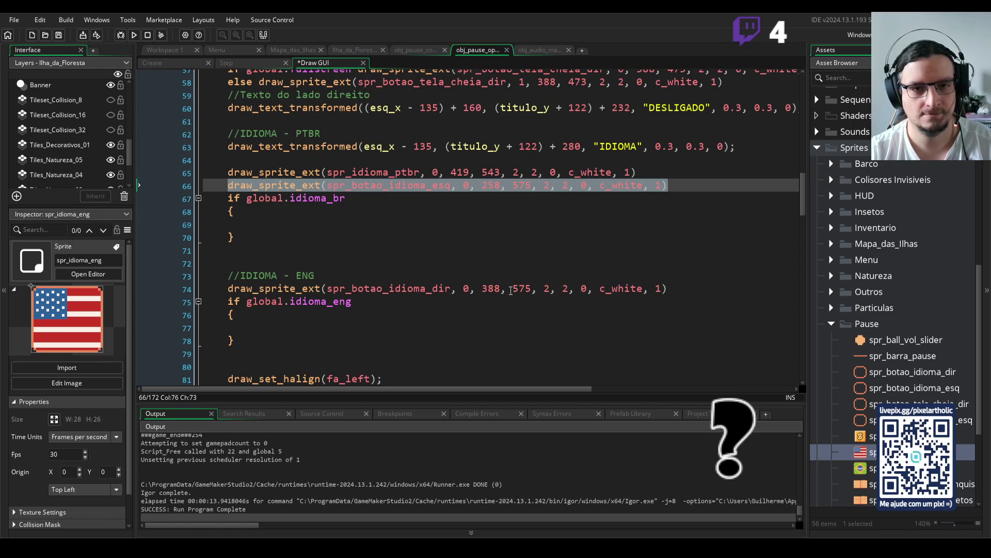
Drop the arrow draw lines, move the Brazil flag to x 288, and check it in the pause menu
key("BackSpace")
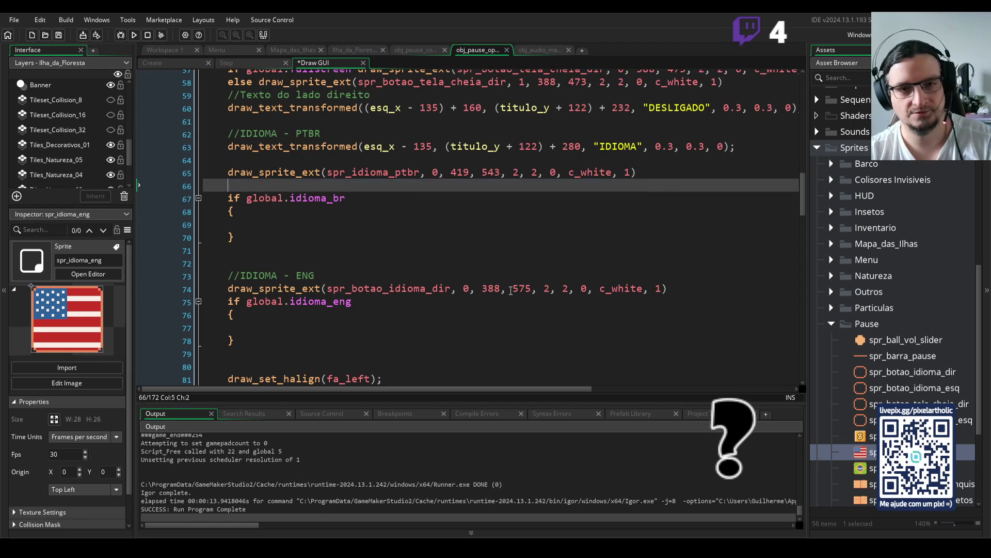
triple_click(511, 290)
key("BackSpace")
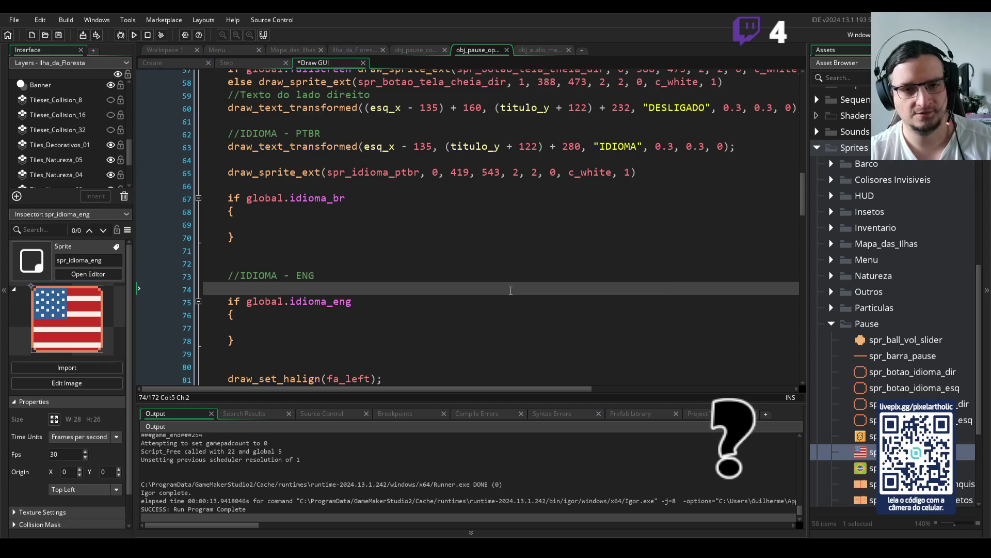
key("ctrl+z")
key("ctrl+z")
key("ctrl+z")
key("ctrl+z")
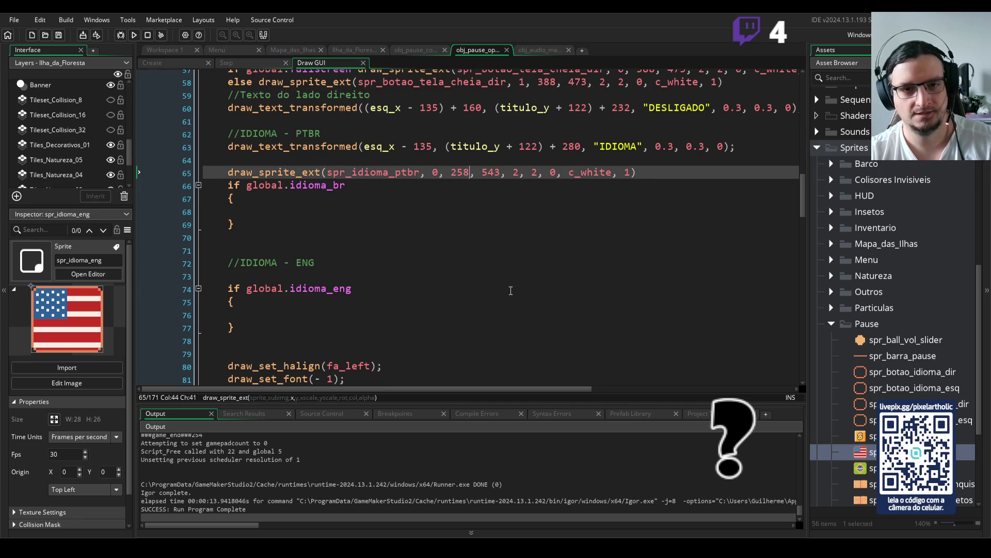
left_click_drag(456, 171, 453, 171)
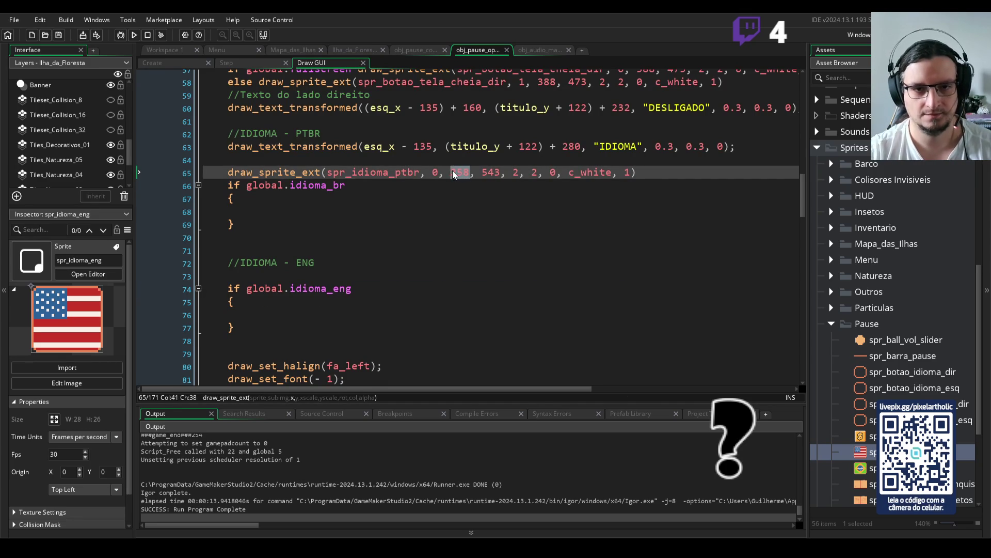
type("388")
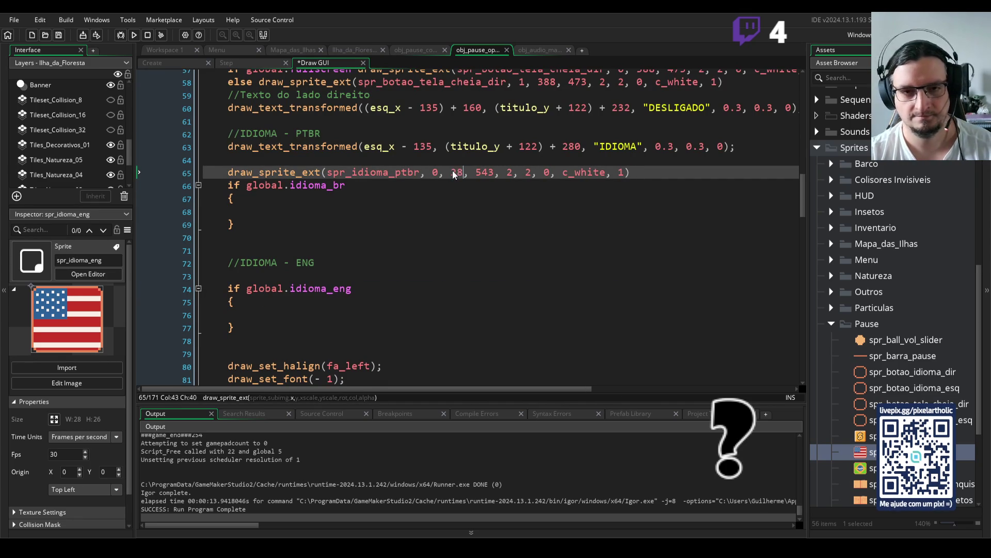
key("F5")
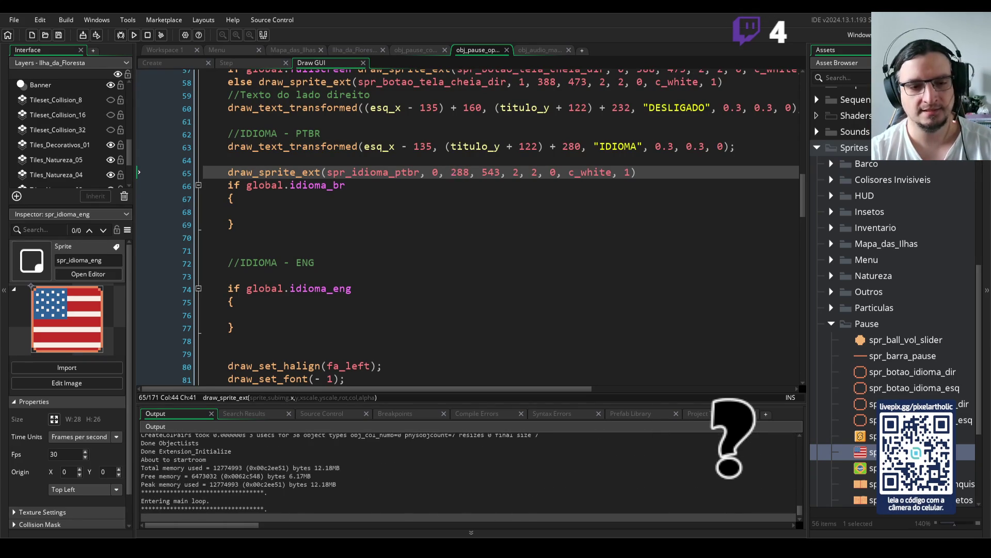
key("Escape")
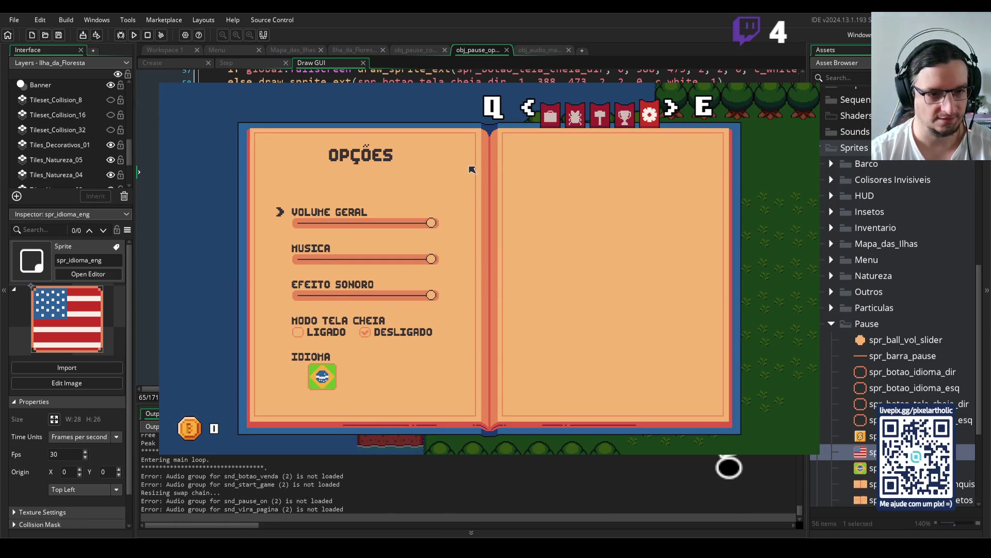
key("Escape")
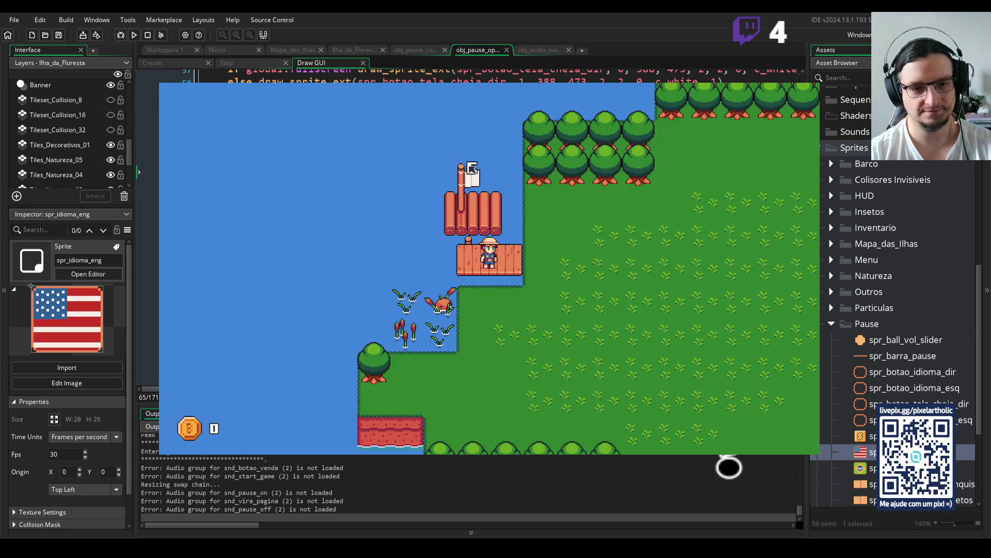
Duplicate the Brazil flag draw line under the ENG comment with x set to 419
key("alt+F4")
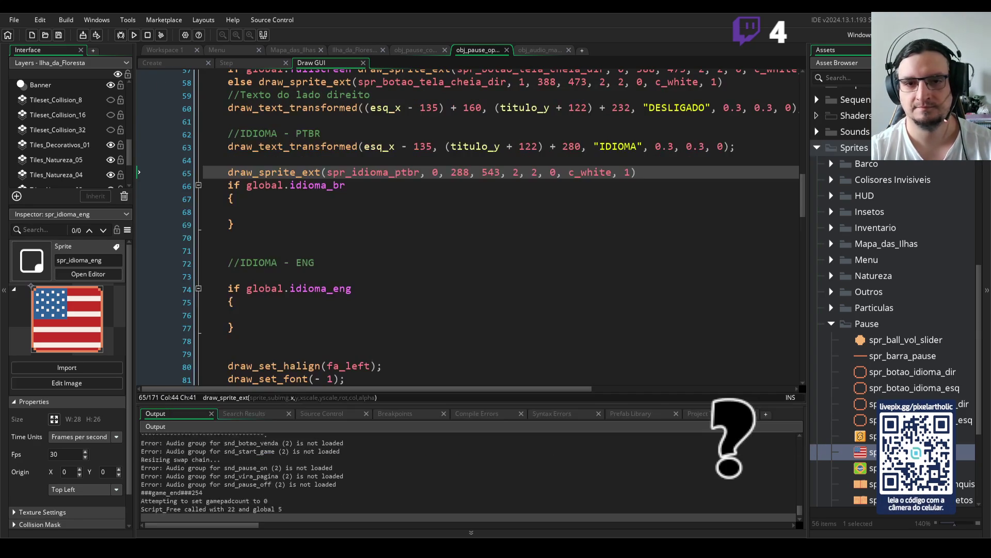
left_click_drag(228, 174, 651, 173)
key("ctrl+c")
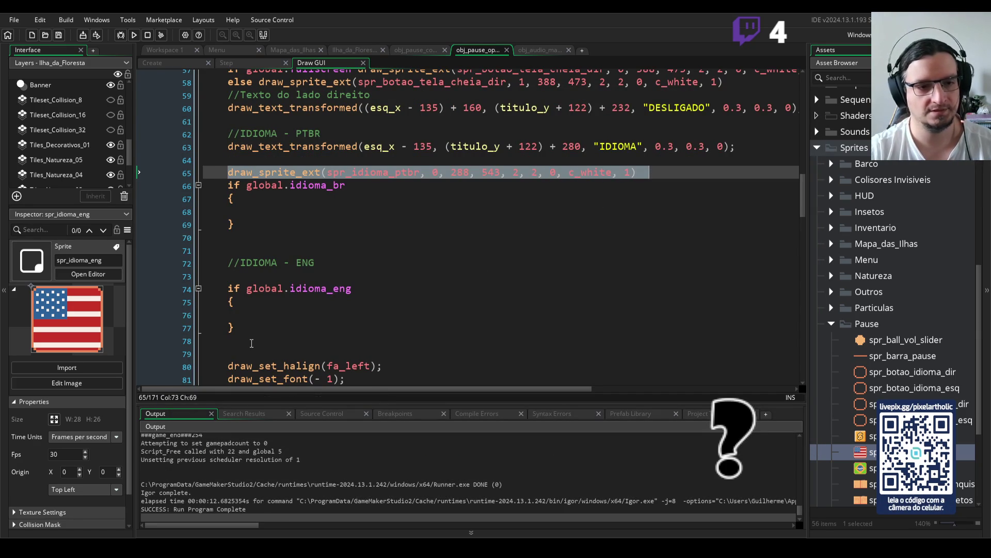
left_click(355, 274)
key("ctrl+v")
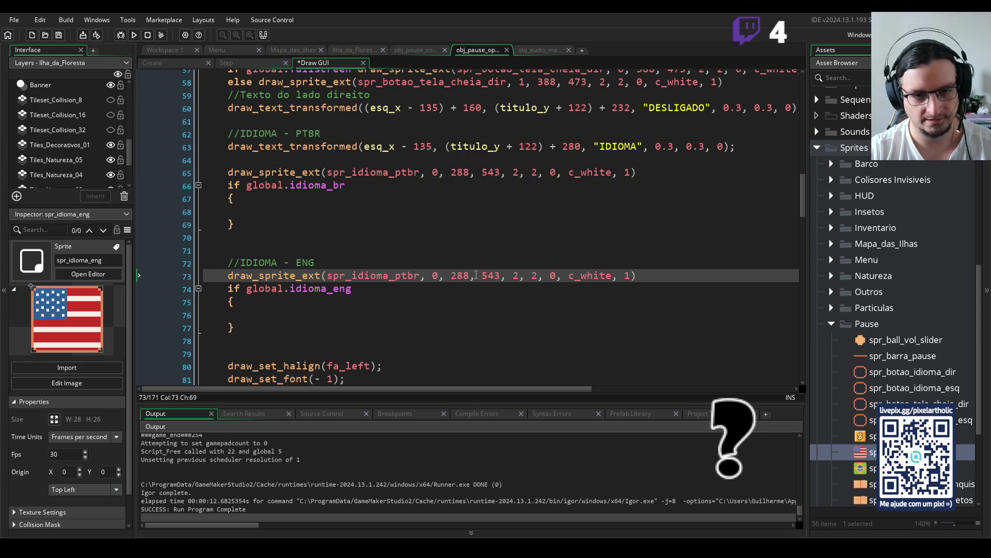
double_click(454, 275)
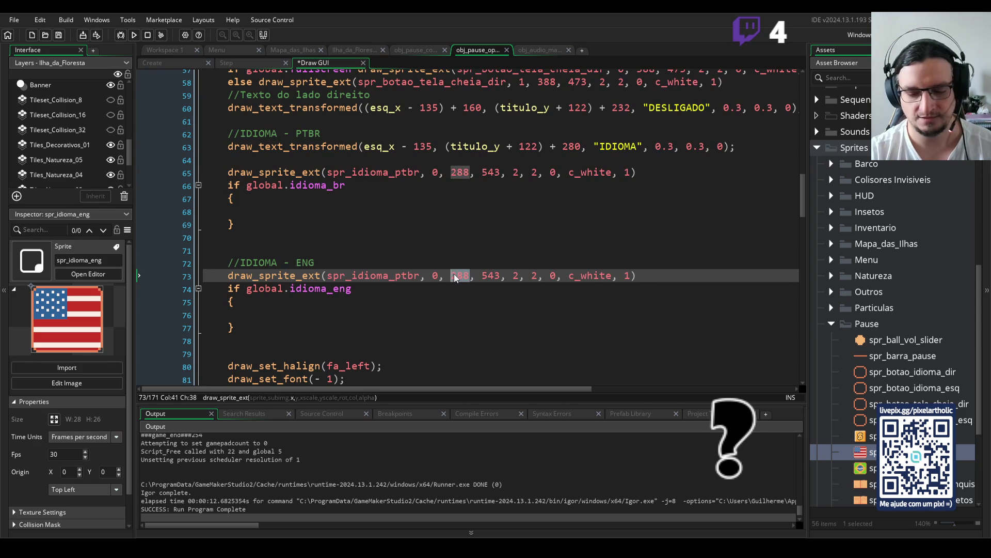
type("419")
Run the game and view both flags side by side in the pause menu
key("F5")
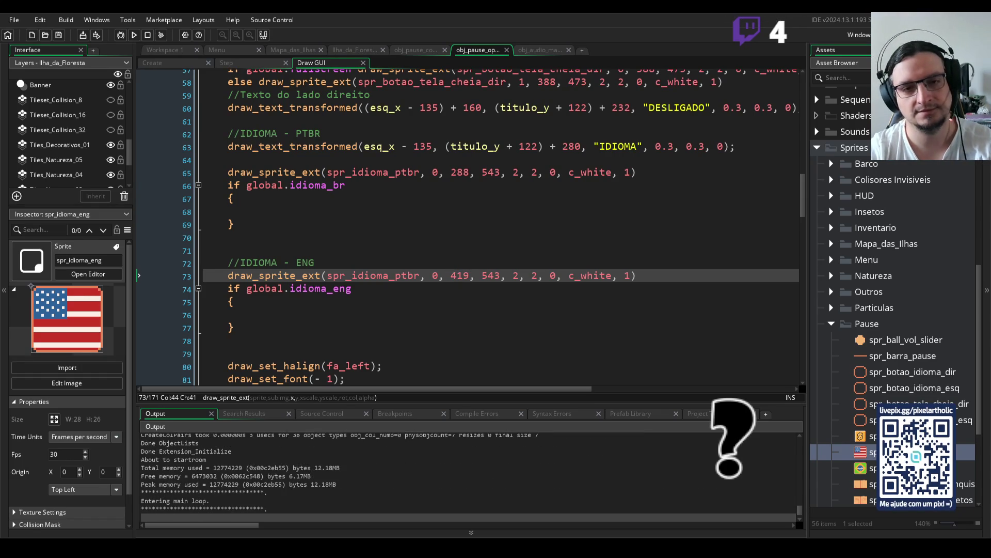
key("Escape")
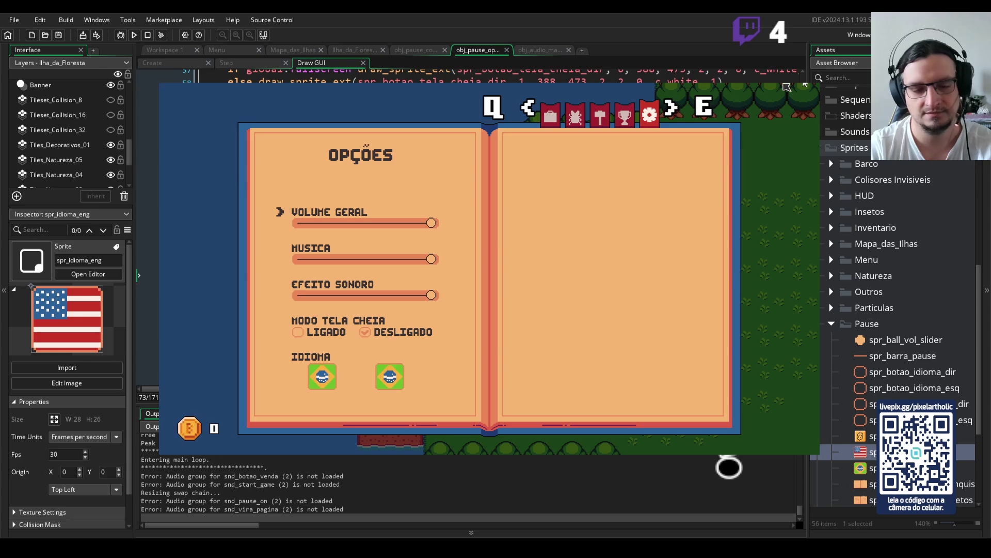
left_click(804, 84)
left_click_drag(391, 276, 418, 275)
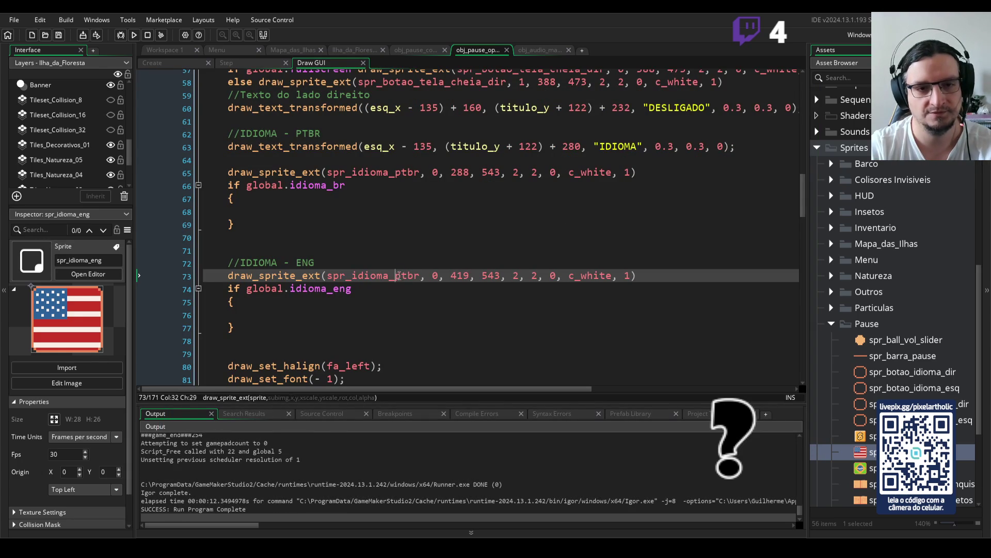
Rename the second flag sprite to spr_idioma_eng, run, and view the Options page
type("eng")
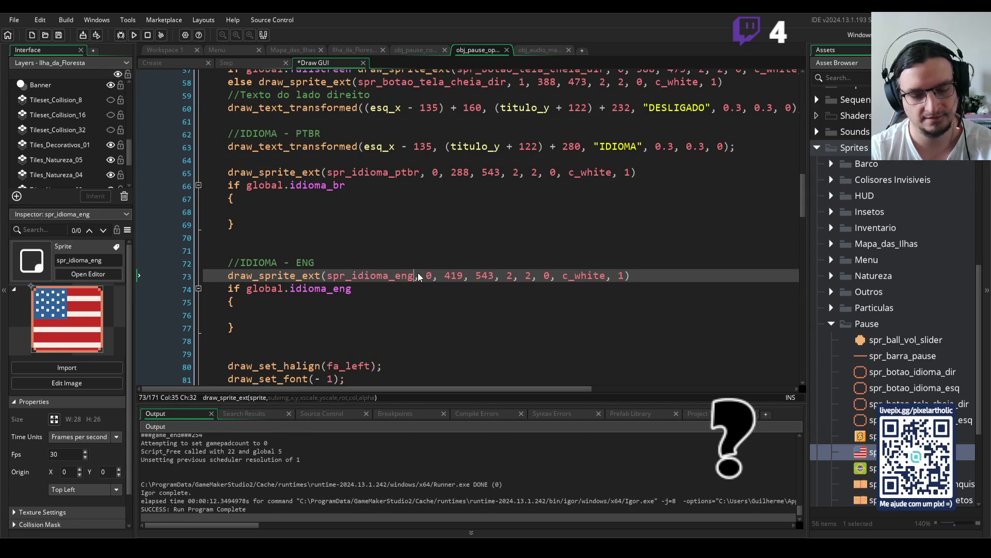
key("F5")
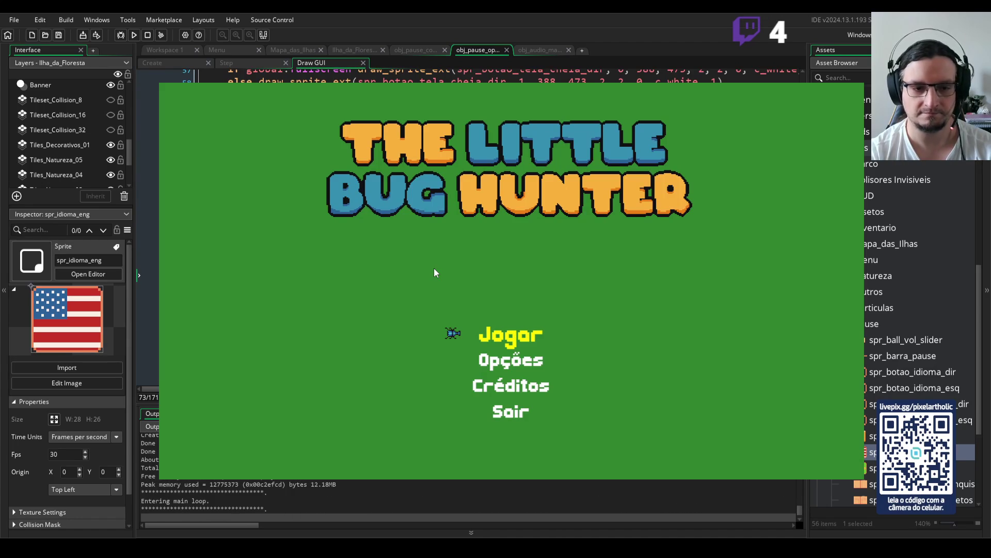
key("Return")
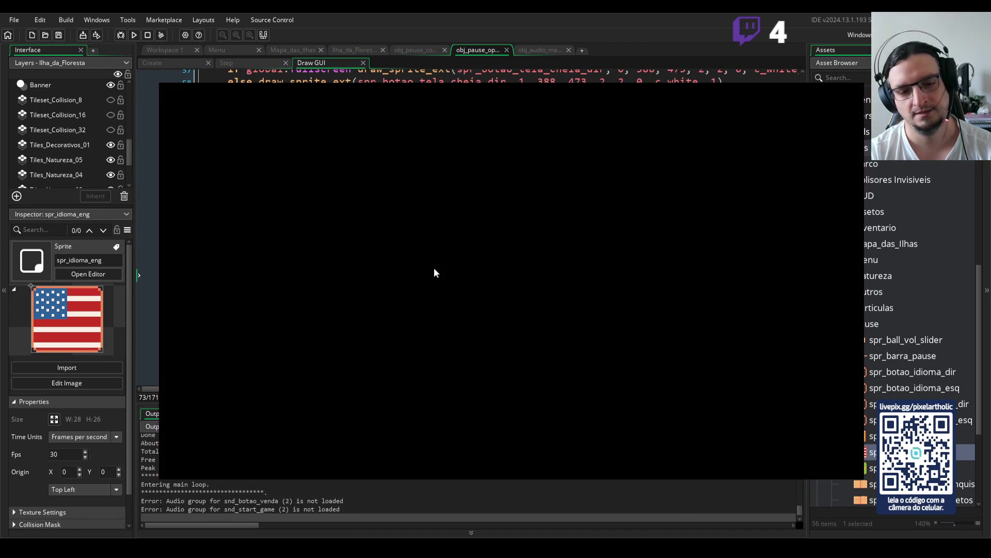
key("i")
key("q")
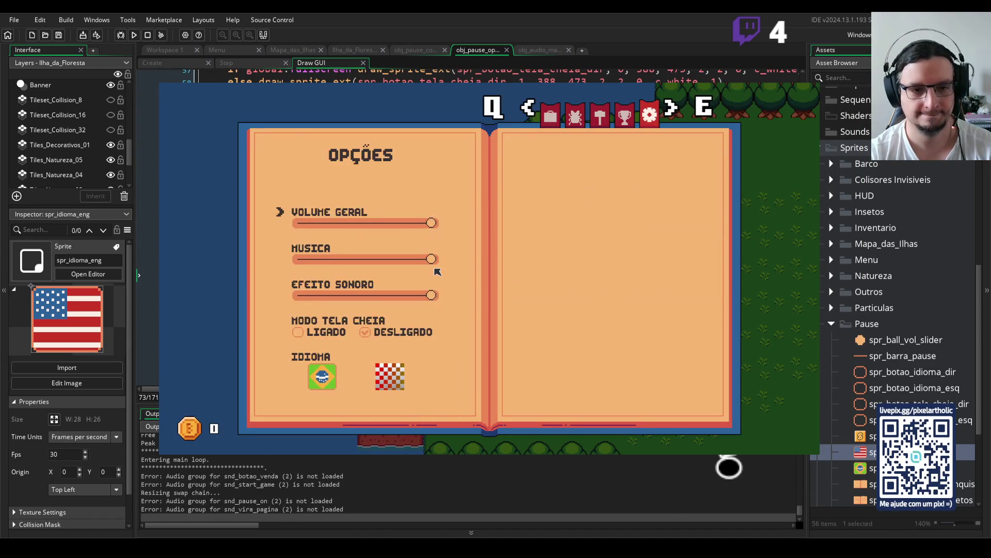
left_click(149, 34)
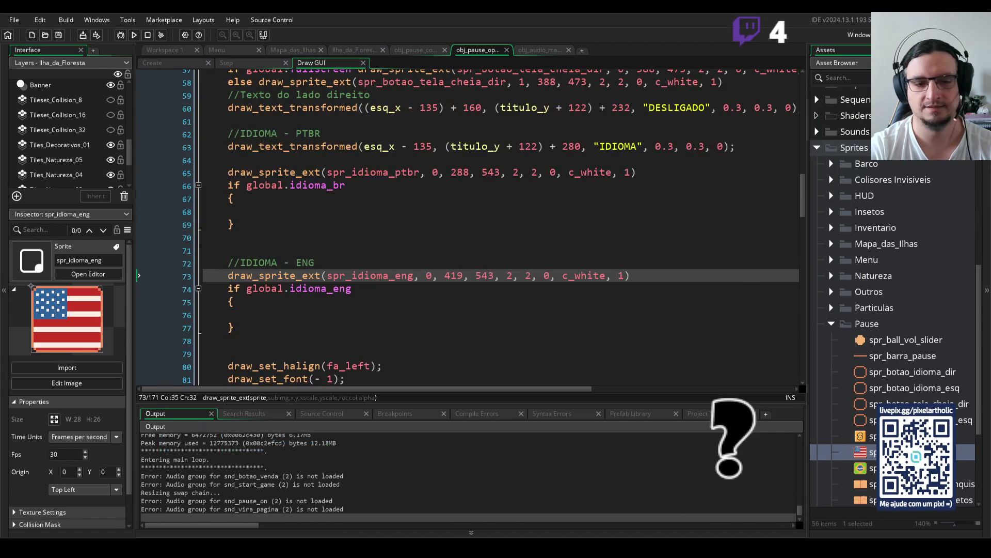
Clean the build, relaunch, and confirm the Brazil and US flags on the Options page
left_click(163, 36)
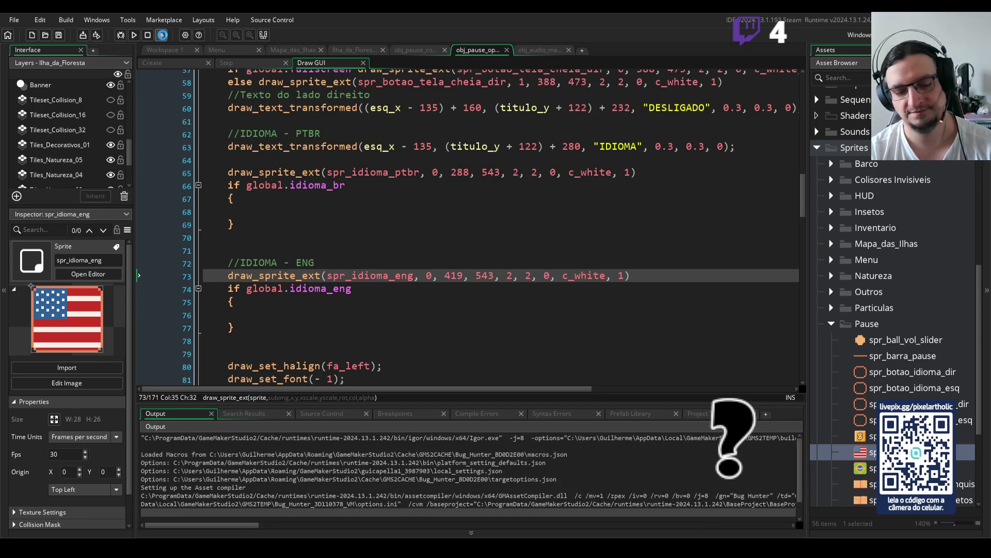
left_click(163, 36)
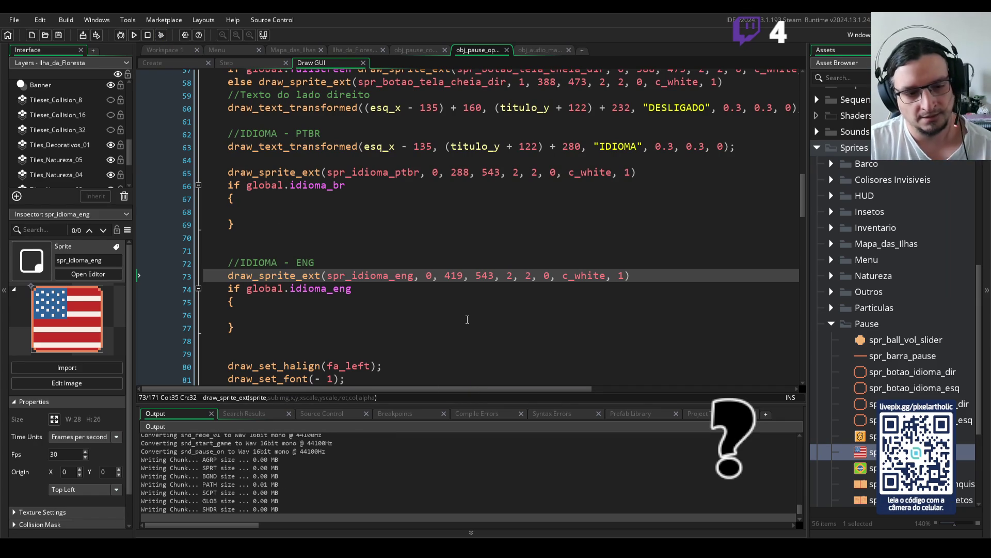
scroll(472, 316, "down", 3)
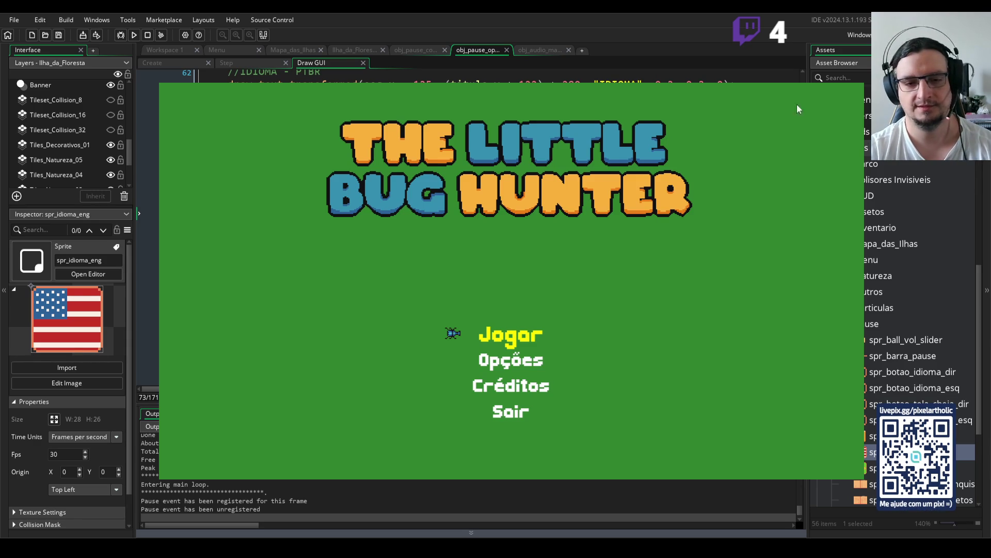
key("Return")
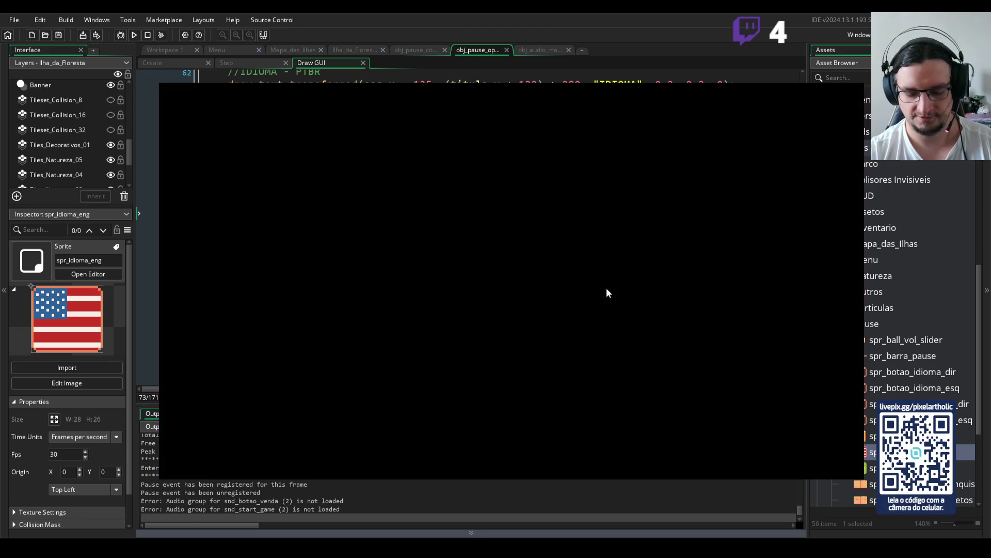
key("Escape")
key("q")
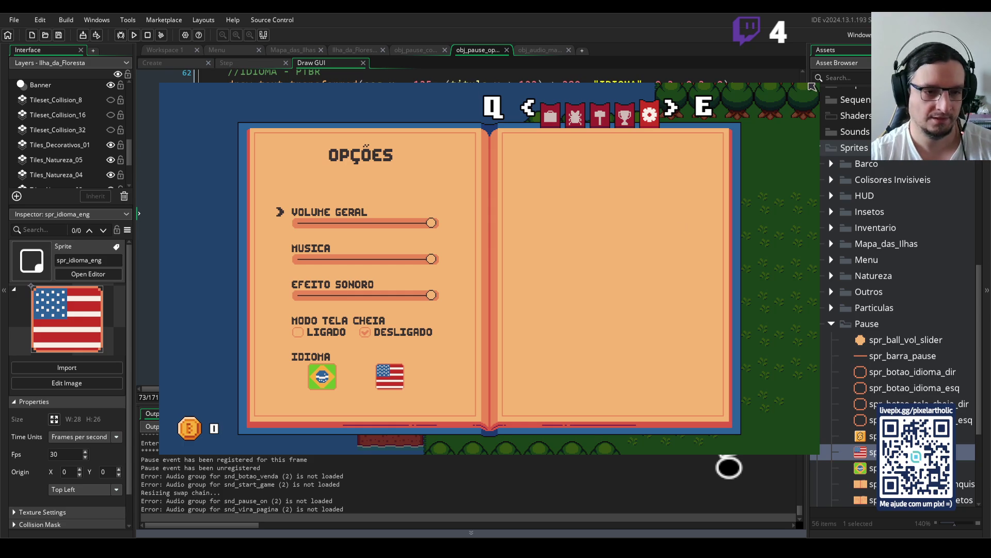
key("alt+F4")
scroll(679, 195, "up", 1)
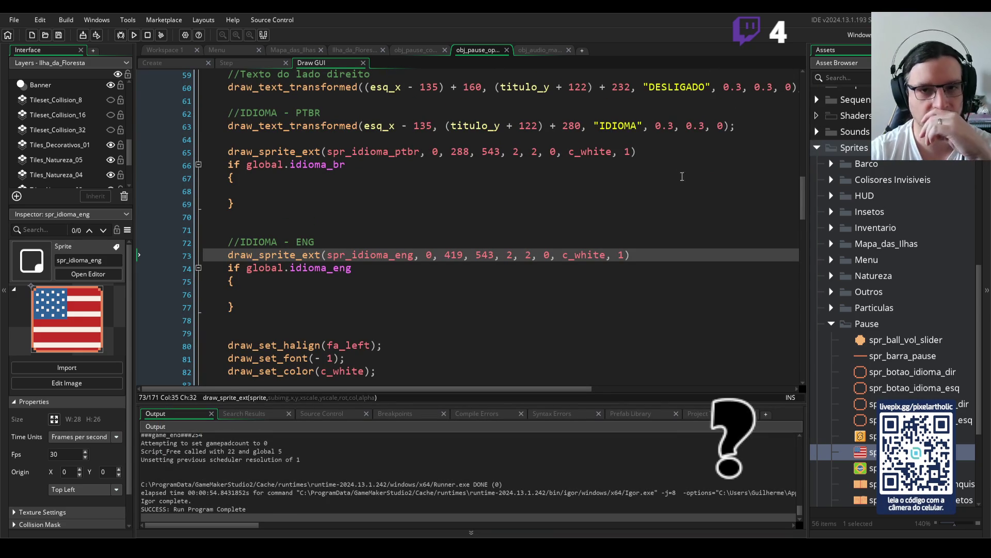
Remove the trailing spaces after the Brazil flag draw call on line 65
left_click(656, 151)
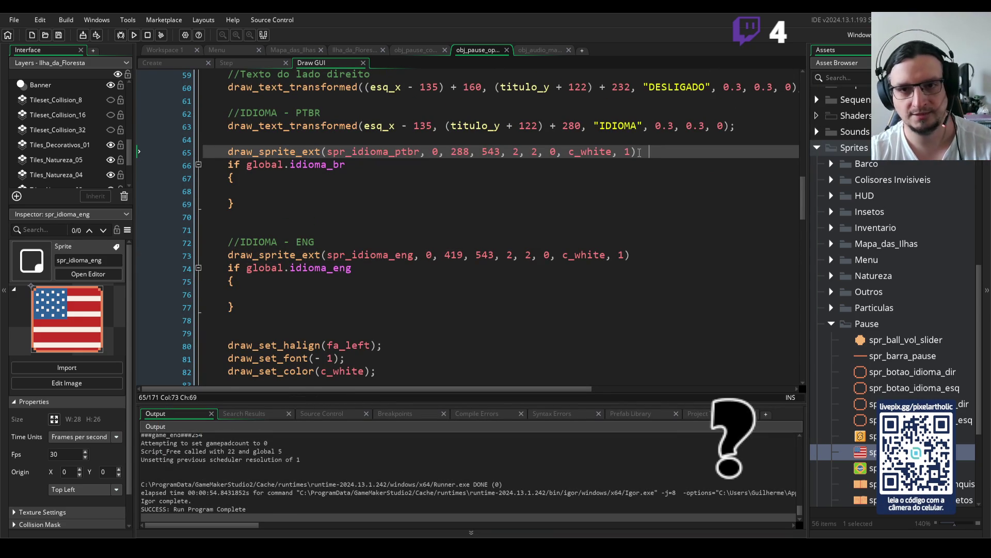
double_click(639, 153)
key("BackSpace")
left_click_drag(228, 151, 643, 150)
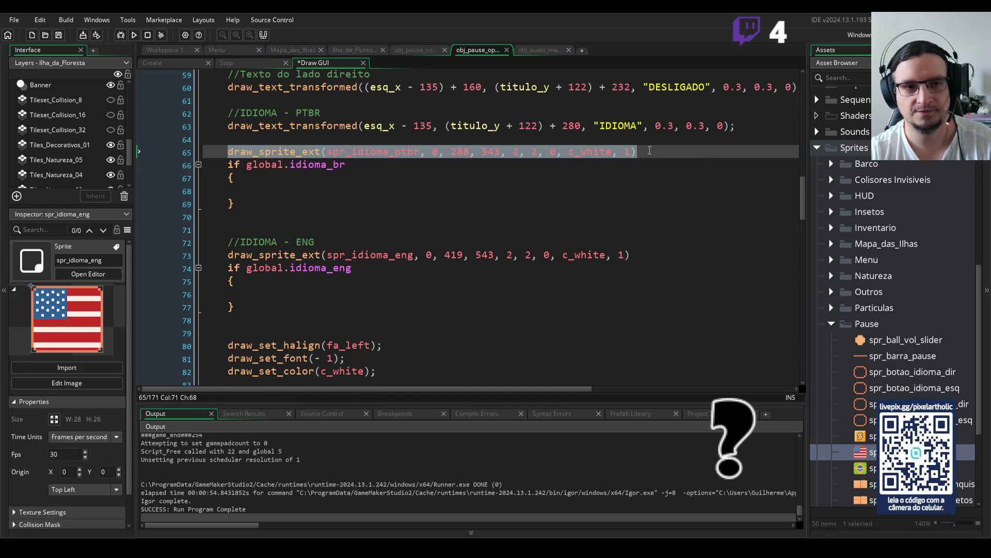
left_click(650, 151)
Add spr_botao_idioma_esq draw calls under the idioma_br check, using frame 1
left_click(394, 165)
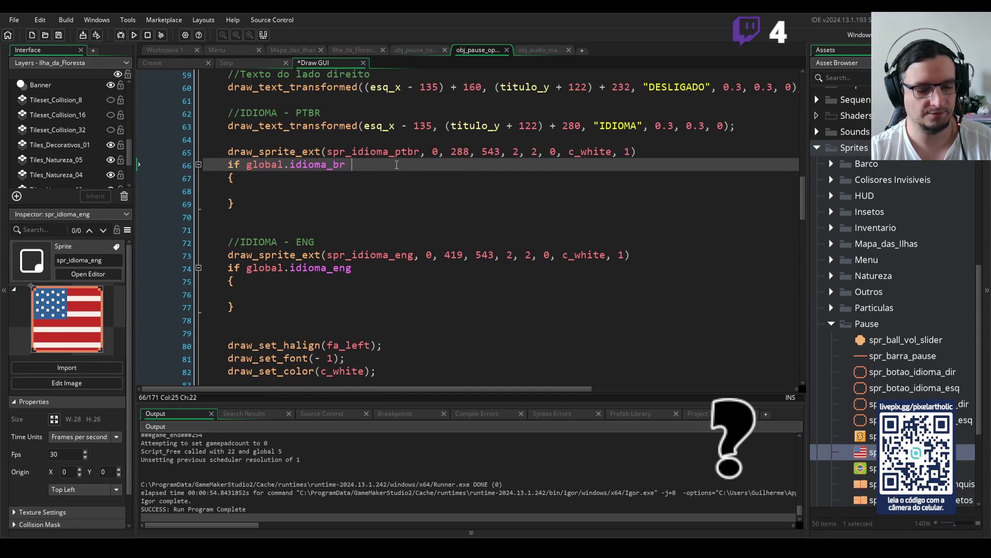
key("ctrl+v")
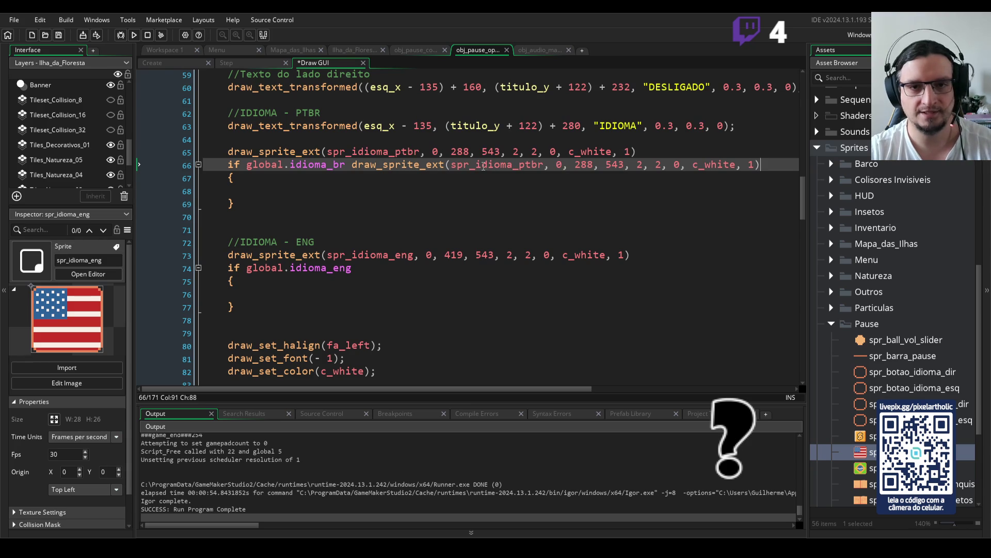
left_click_drag(475, 166, 528, 171)
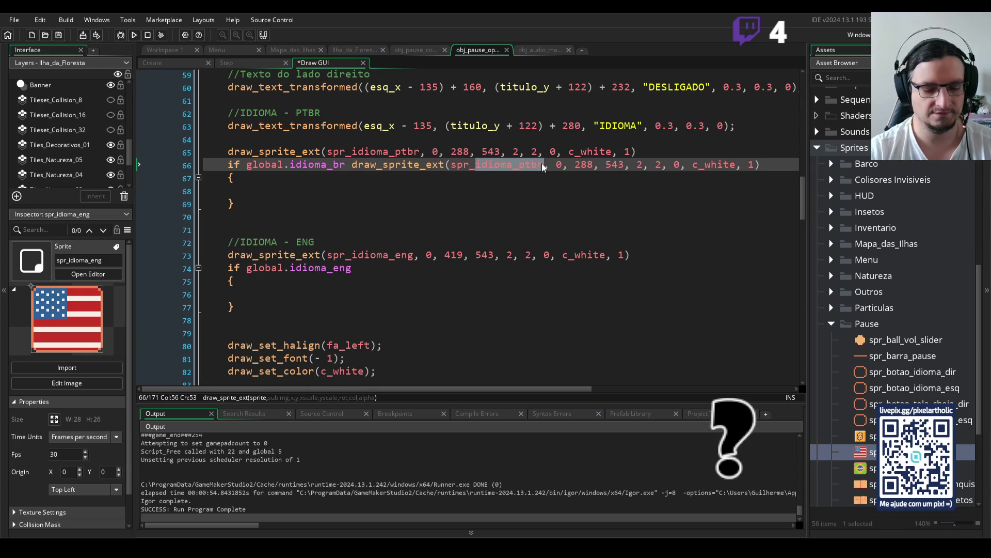
type("botao")
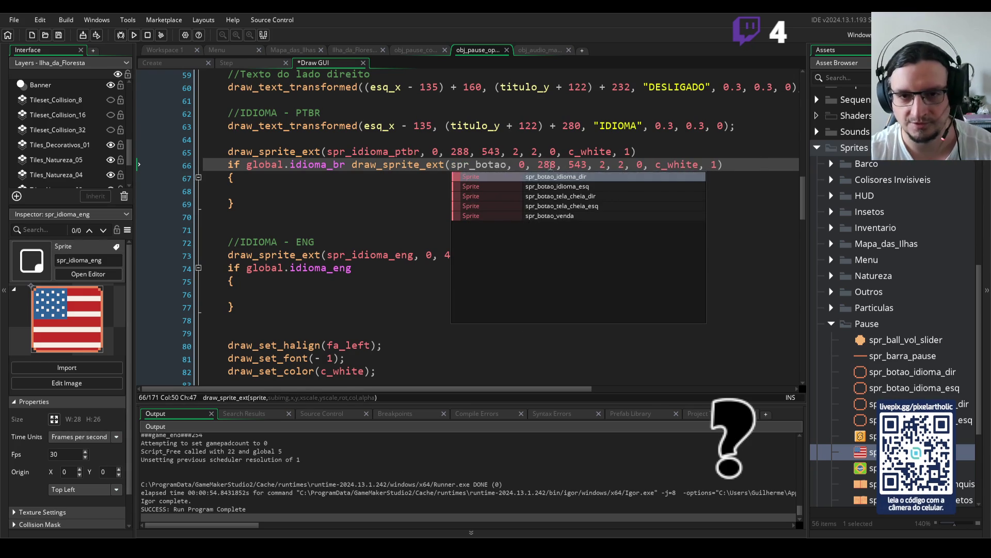
left_click(575, 186)
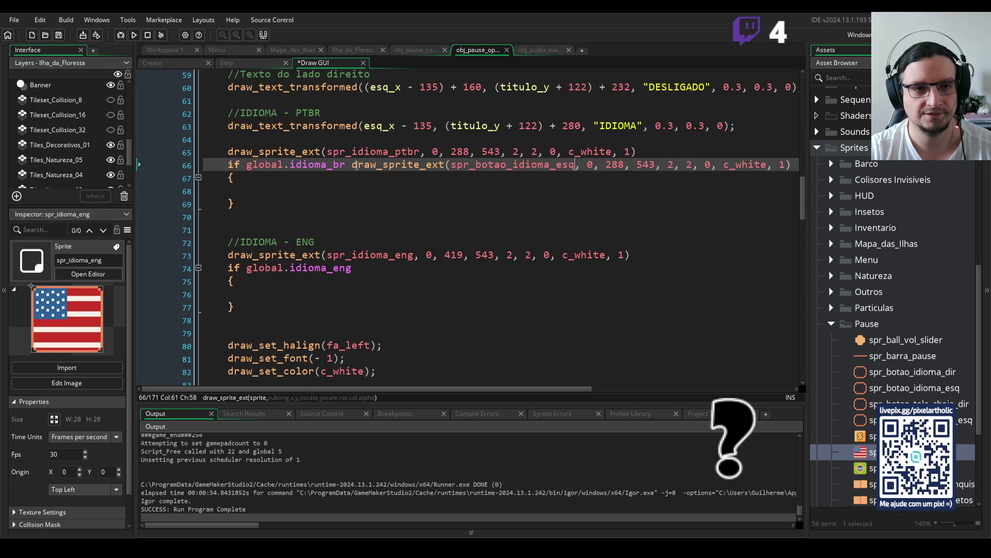
left_click_drag(351, 165, 796, 166)
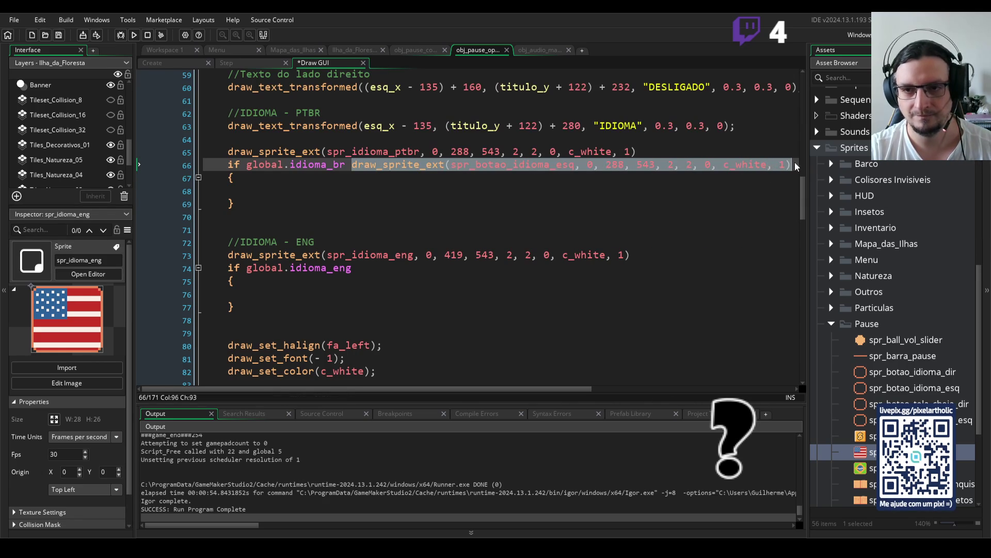
key("ctrl+c")
left_click(273, 187)
key("ctrl+v")
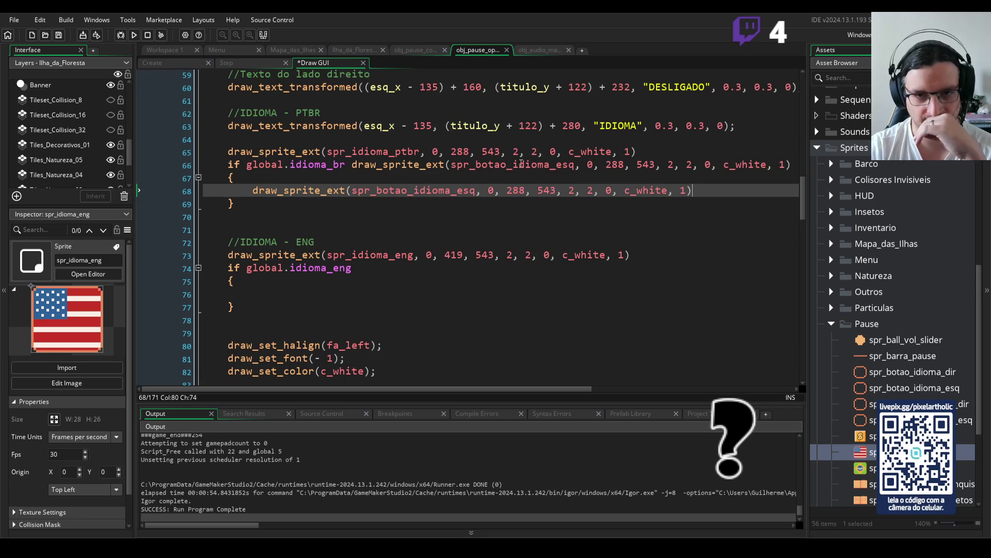
double_click(590, 164)
type("1")
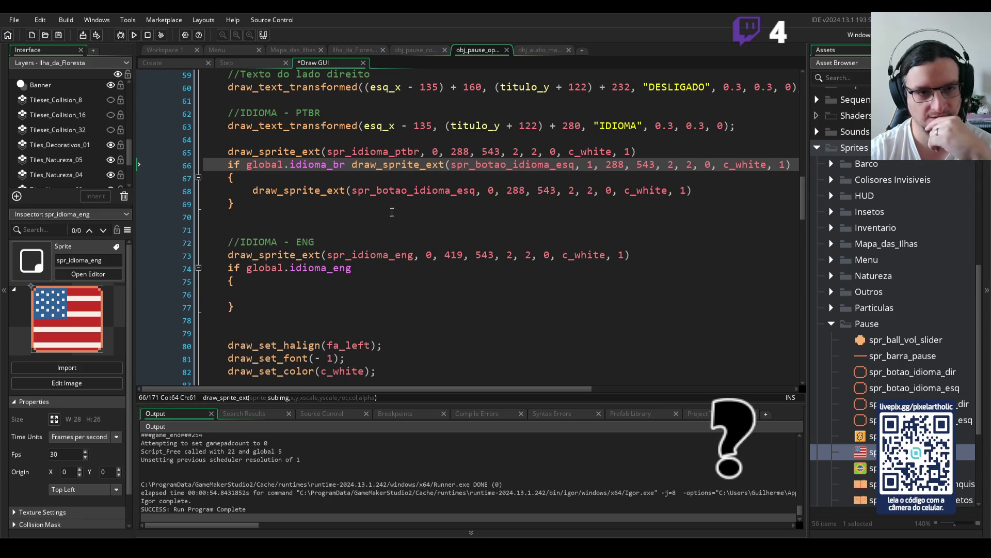
Copy the button draw call after the idioma_eng check, renamed to spr_botao_idioma_dir
left_click_drag(352, 164, 791, 172)
key("ctrl+c")
left_click(389, 268)
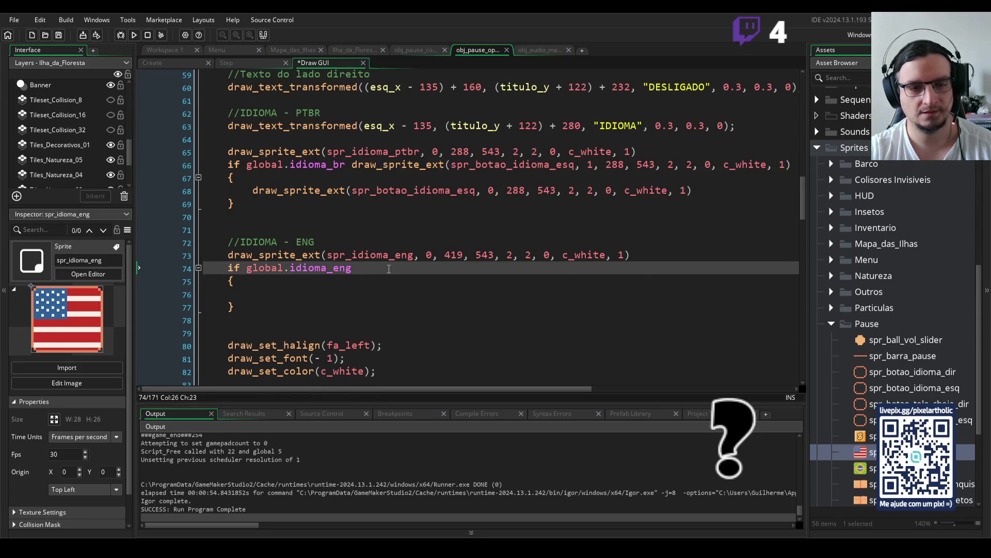
key("ctrl+v")
left_click(488, 269)
key("BackSpace")
key("BackSpace")
key("BackSpace")
type("di")
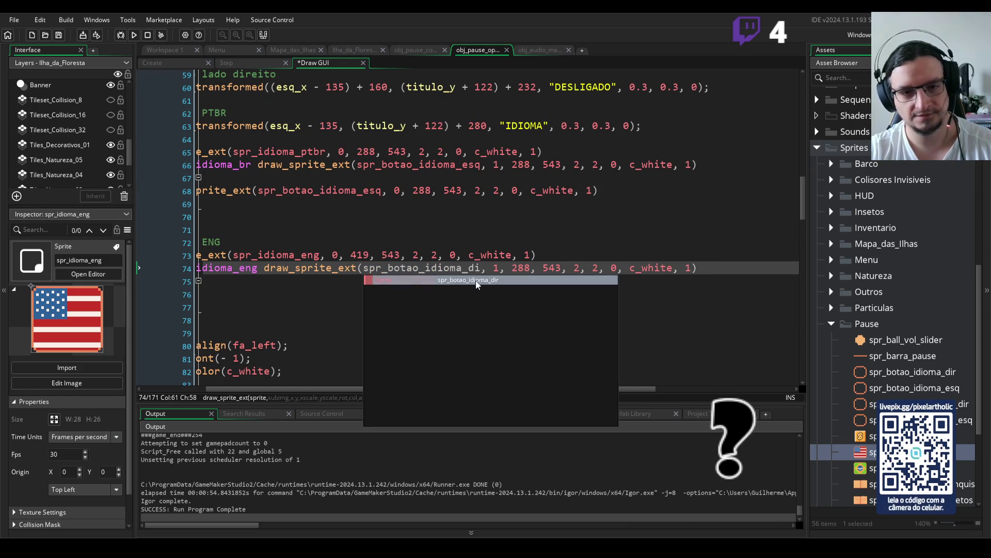
key("Return")
Paste it inside the idioma_eng block with frame 0, then save and launch the game
left_click_drag(689, 269, 729, 269)
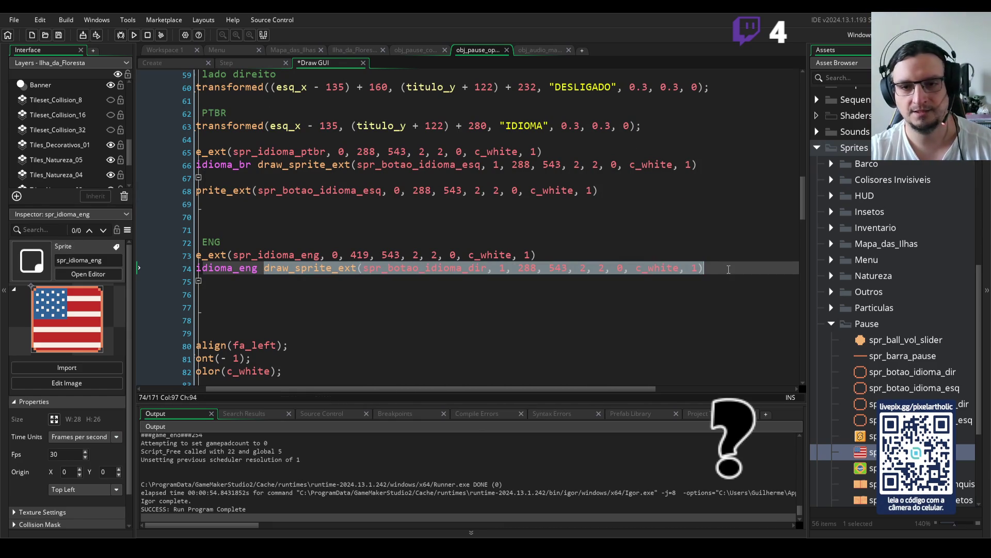
left_click_drag(623, 388, 529, 389)
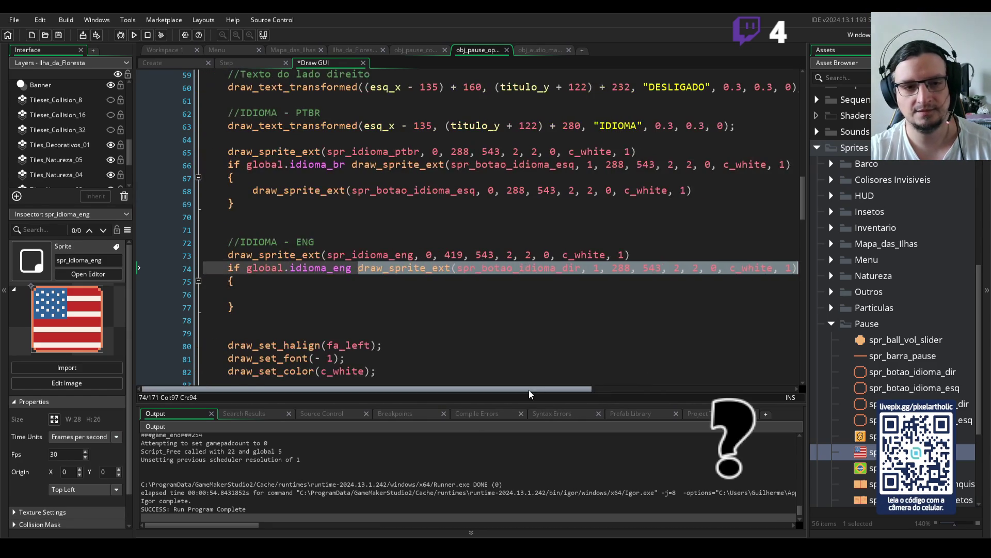
left_click(346, 296)
key("ctrl+v")
double_click(491, 293)
type("0")
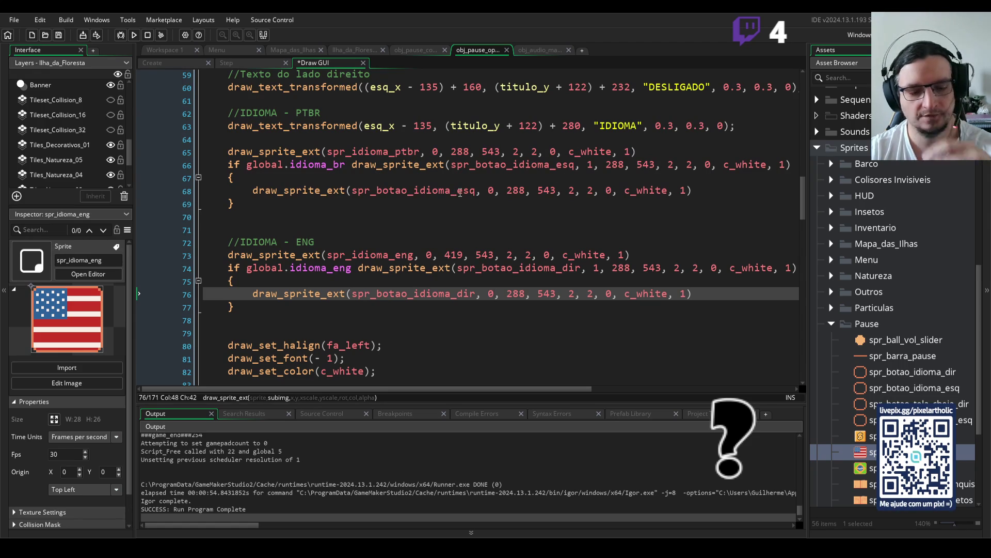
key("F5")
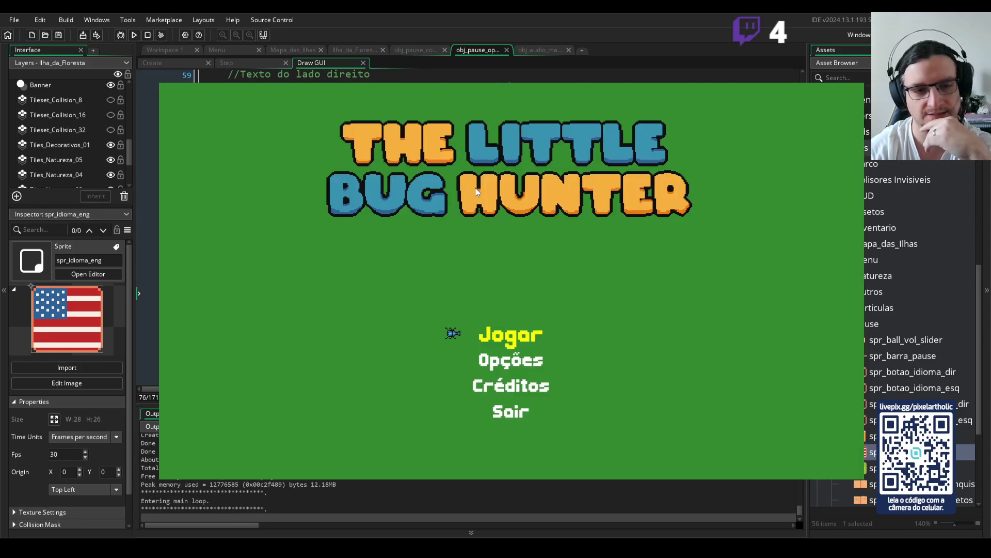
Start the game, view both language flags on the pause Options page, then stop it
key("Return")
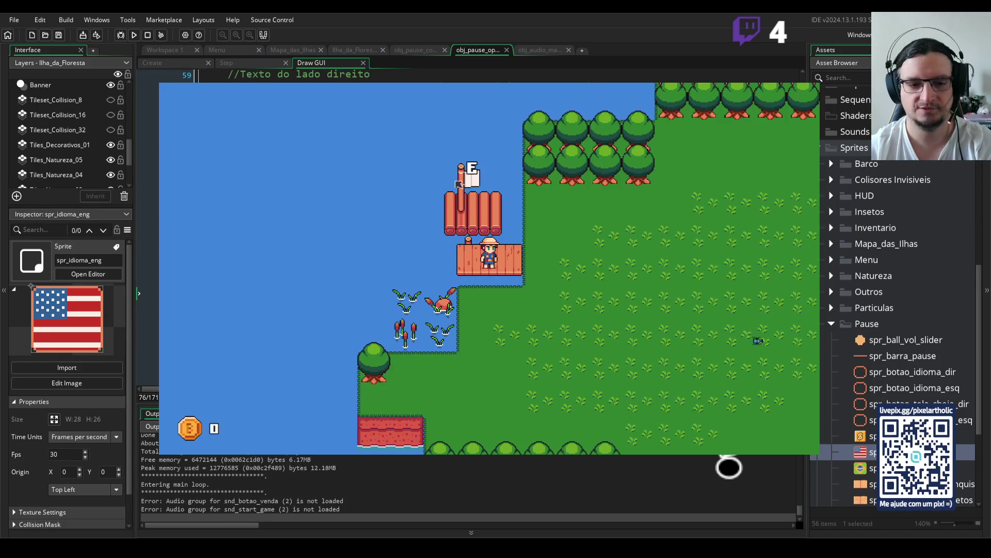
key("Escape")
key("q")
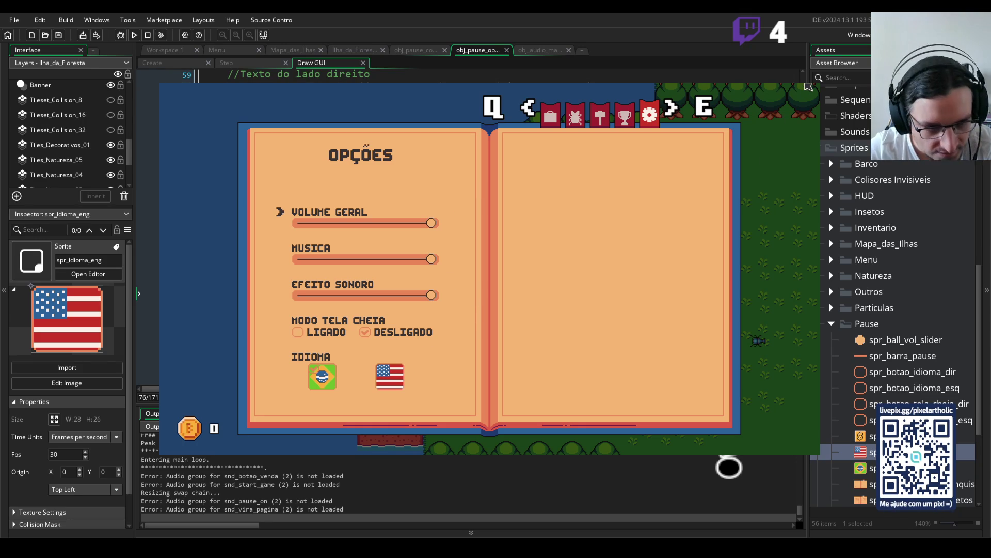
left_click(808, 87)
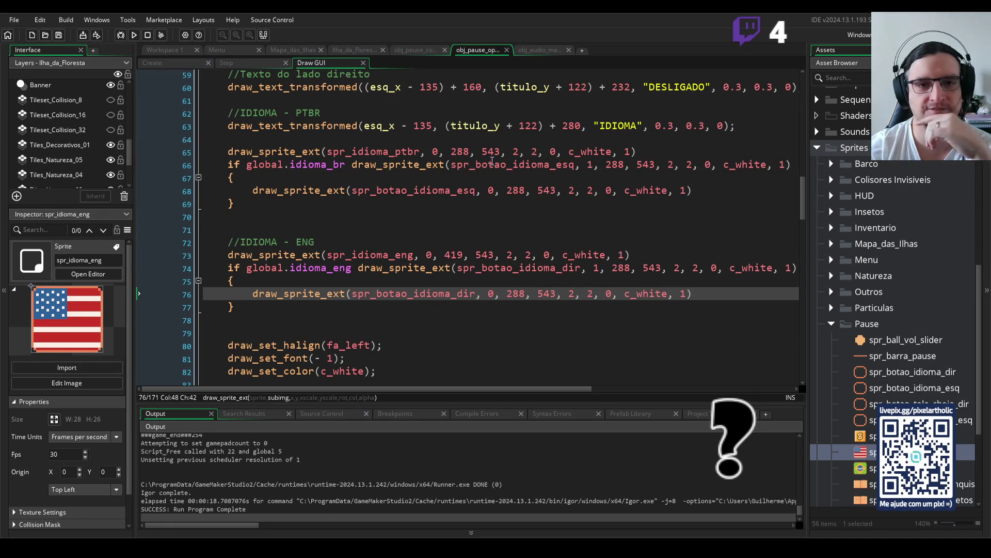
Make a first edit to the Brazil arrow x values and check the Options page in a test run
left_click(470, 151)
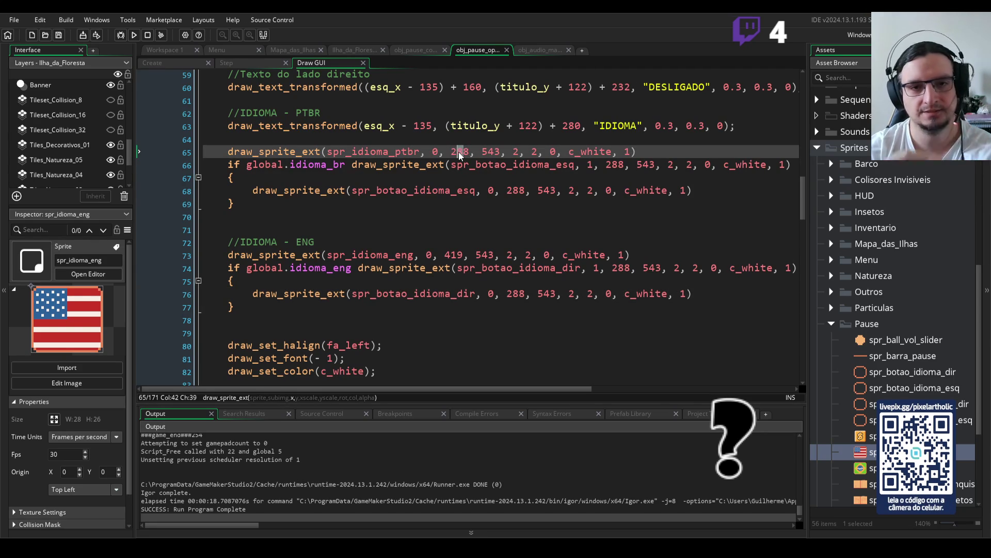
type("5")
left_click_drag(520, 191, 513, 191)
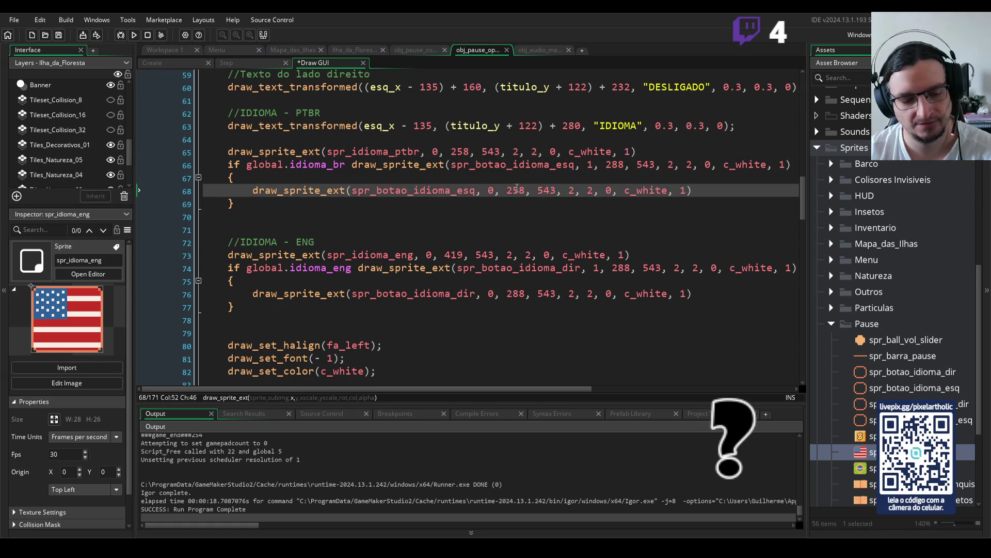
key("F5")
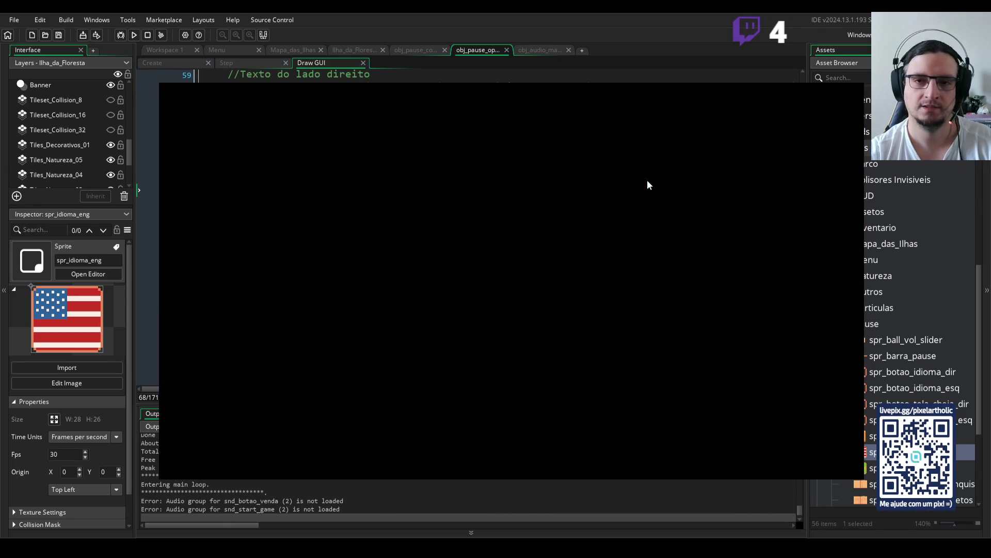
key("Escape")
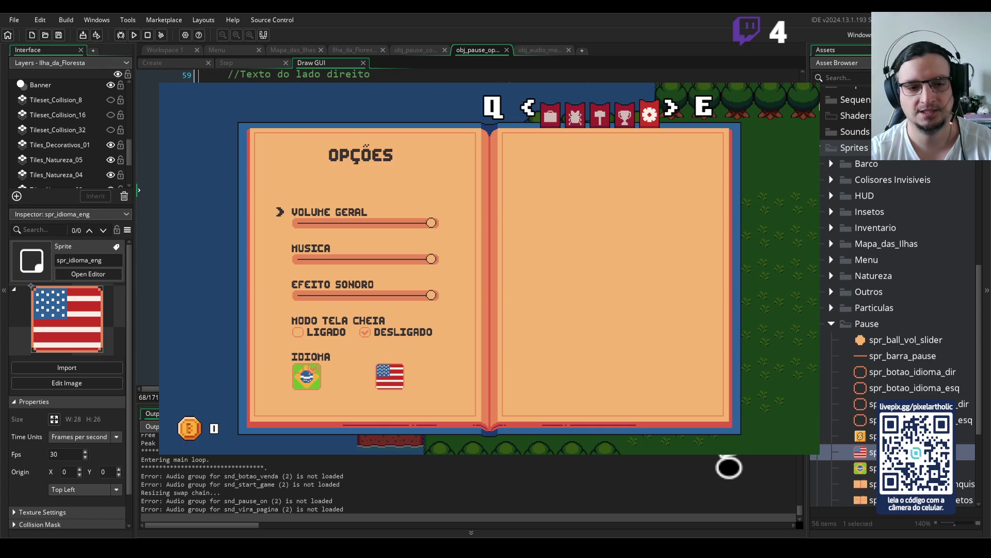
key("alt+F4")
Revert the stray edits to line 65's x value
type("8")
left_click(458, 151)
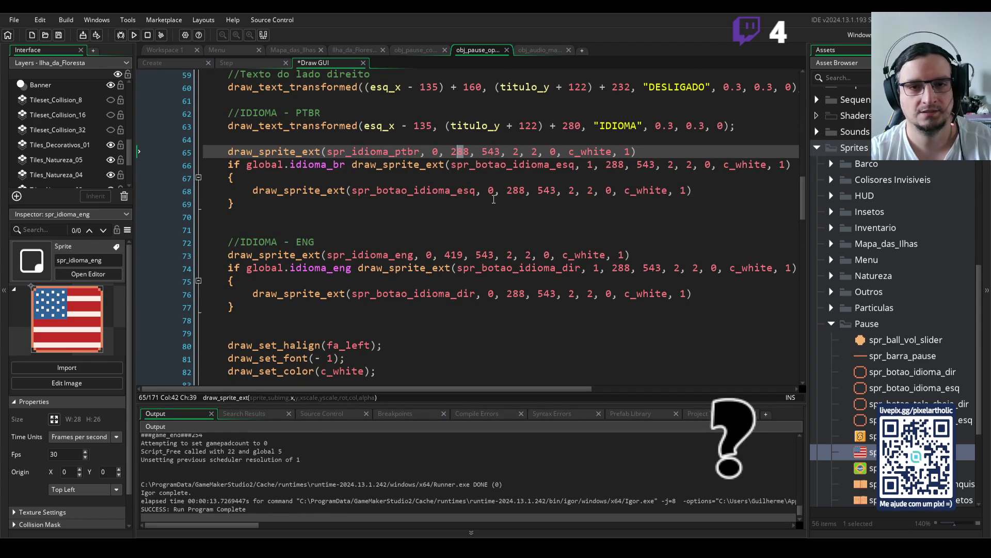
key("ctrl+z")
type("0")
left_click(471, 154)
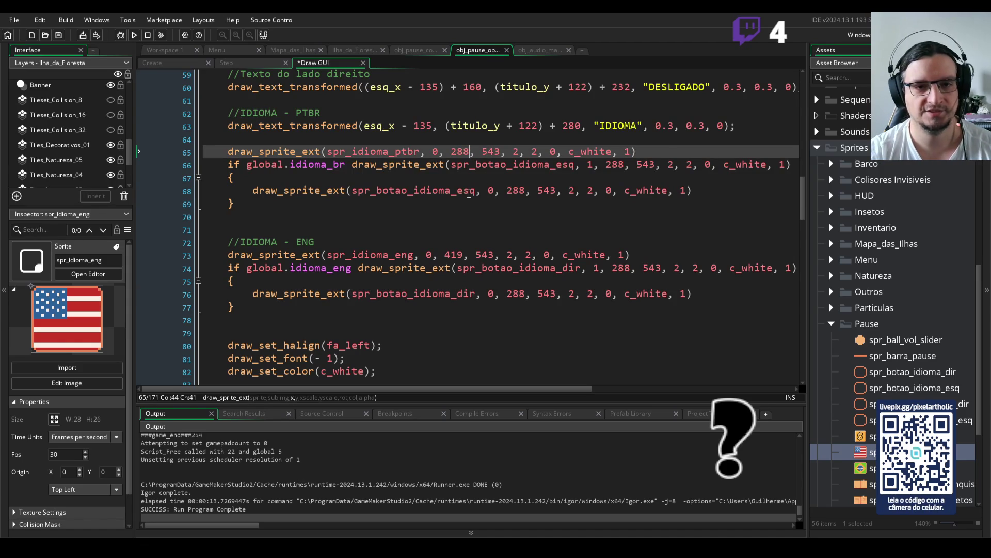
Change x from 288 to 238 on lines 68, 76, 66 and 74, then run the game
left_click(513, 191)
type("3")
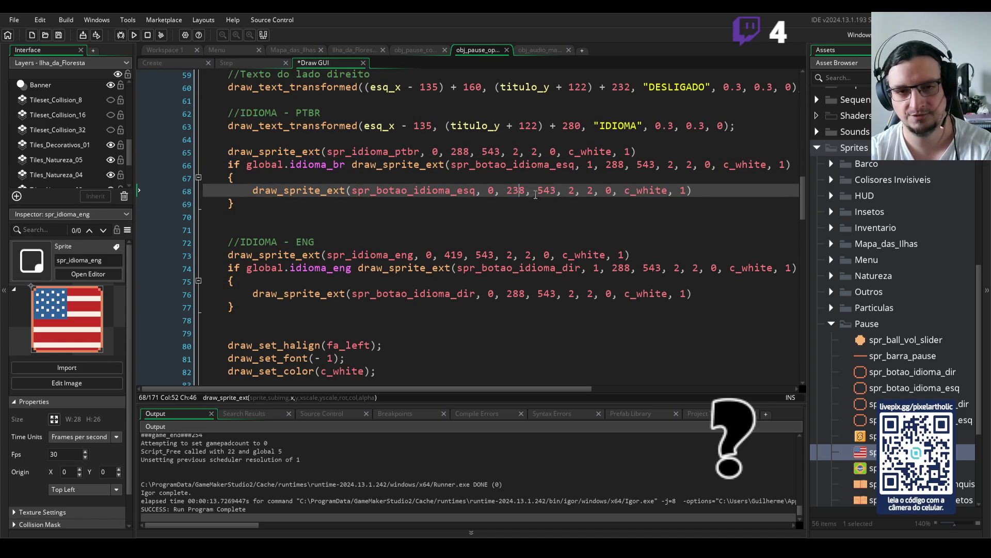
left_click_drag(521, 293, 514, 293)
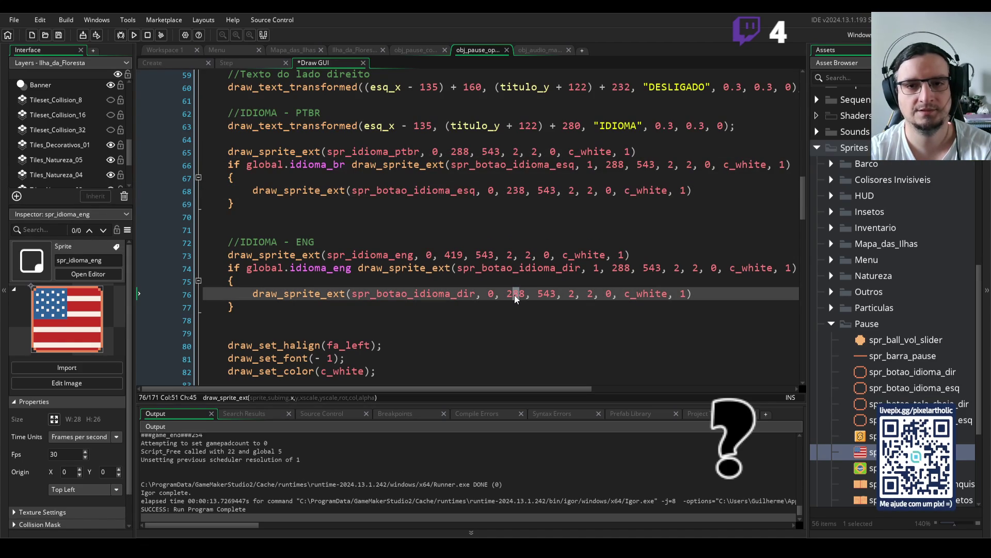
type("3")
left_click_drag(620, 164, 614, 164)
type("3")
left_click_drag(624, 267, 618, 268)
type("3")
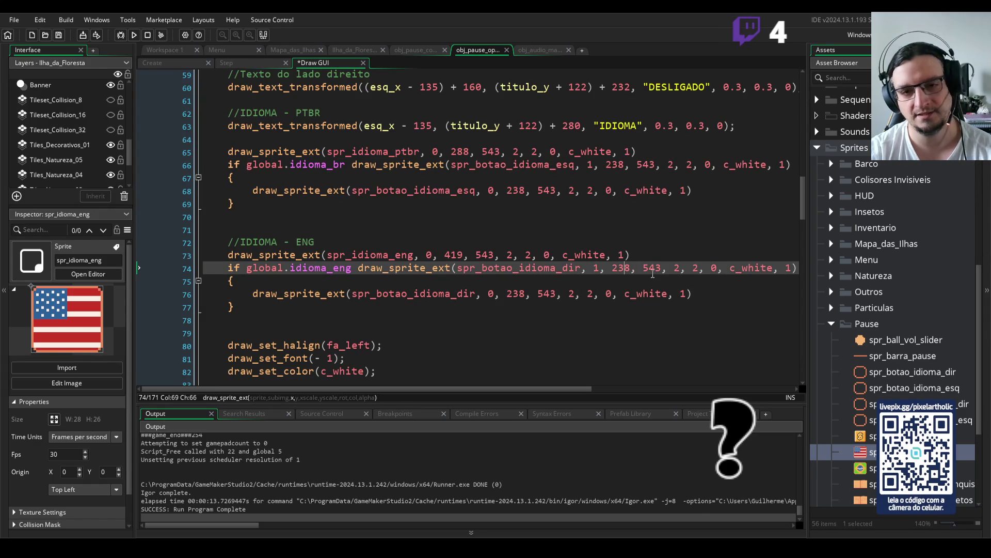
key("F5")
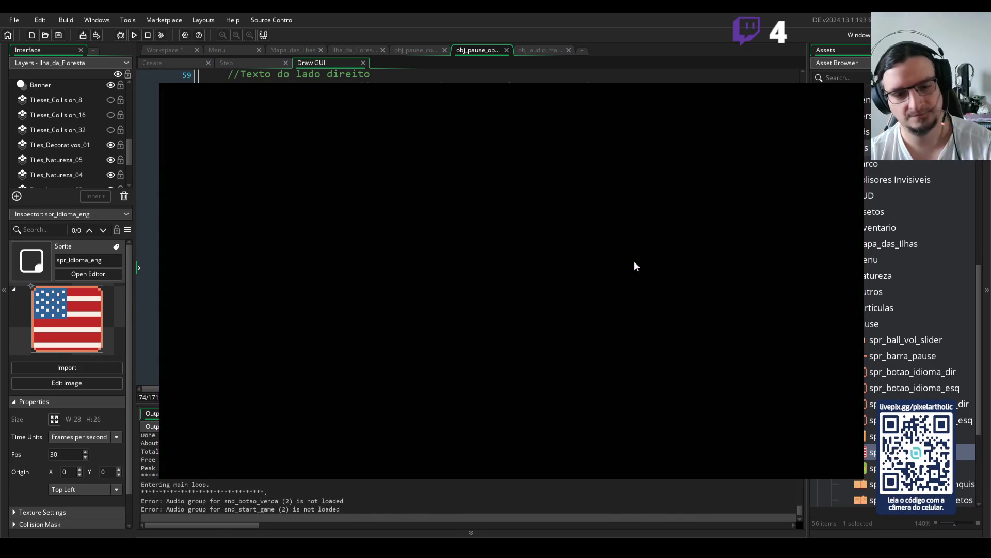
Check the flags on the pause Opções page, close the game, and select English arrow lines 74–77
key("Escape")
key("q")
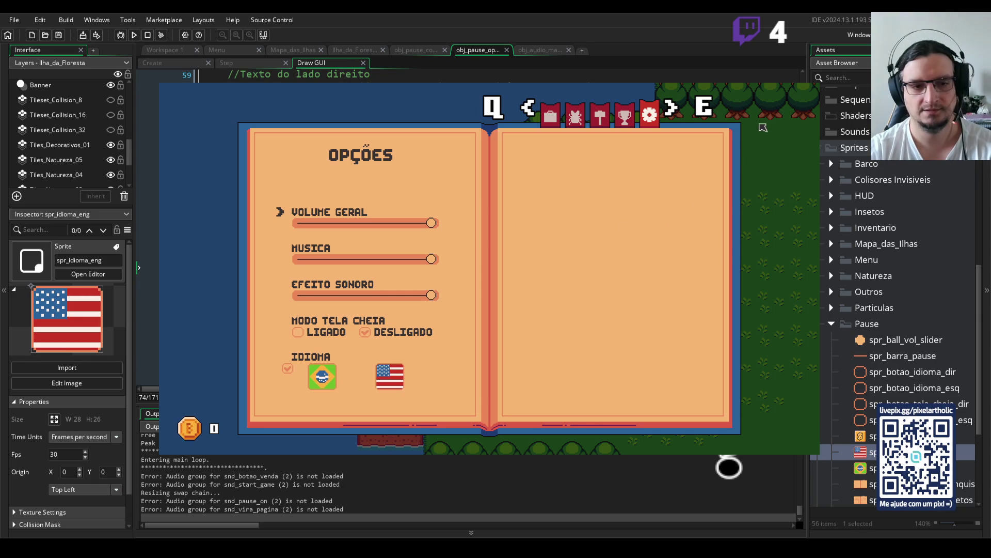
key("alt+F4")
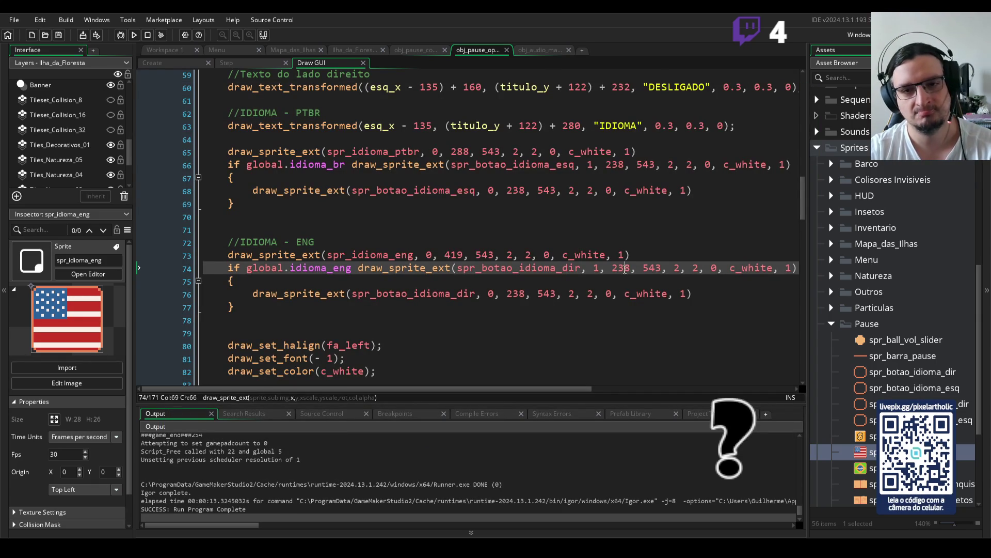
key("Left")
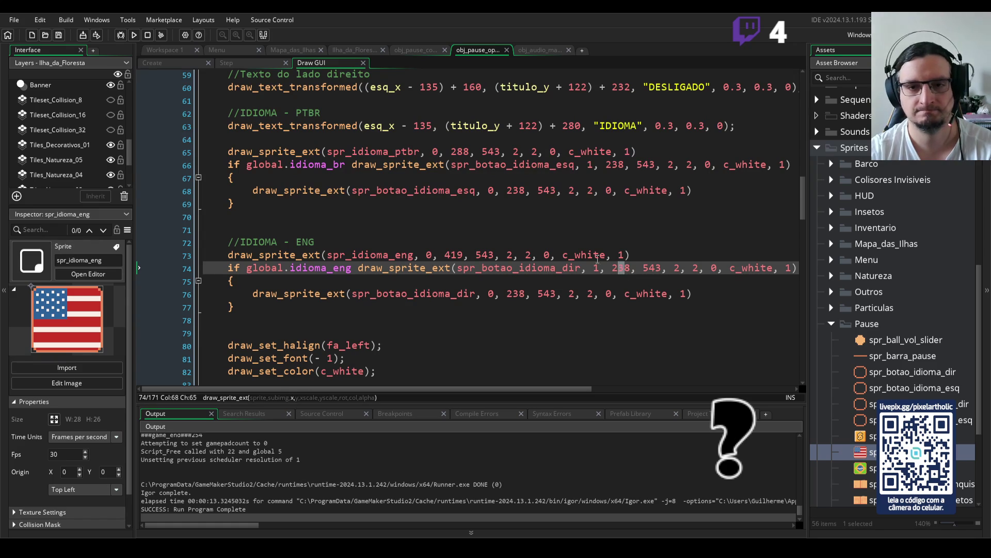
left_click_drag(229, 267, 247, 315)
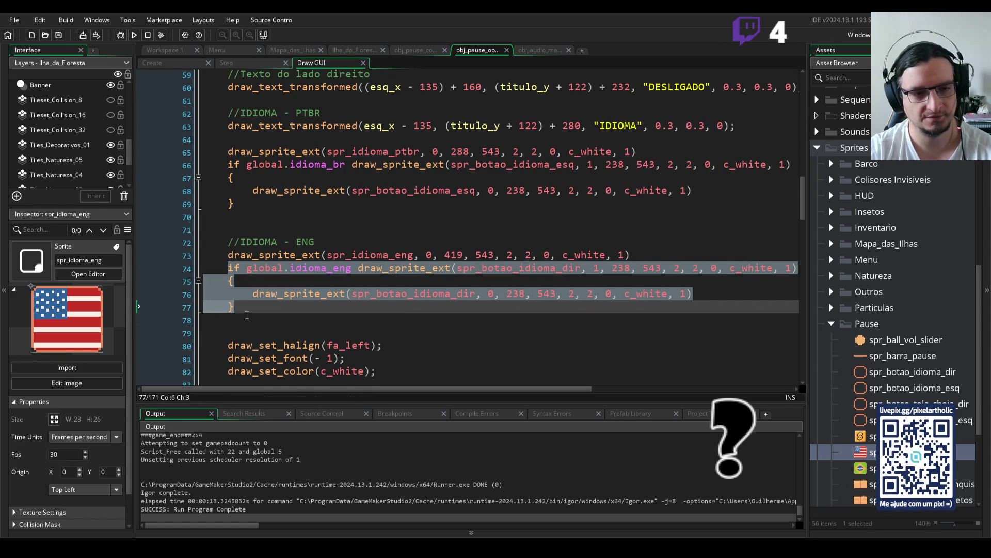
Comment out lines 74–77, set lines 66 and 68 x to 248, and test the Options page
key("ctrl+k")
left_click(347, 281)
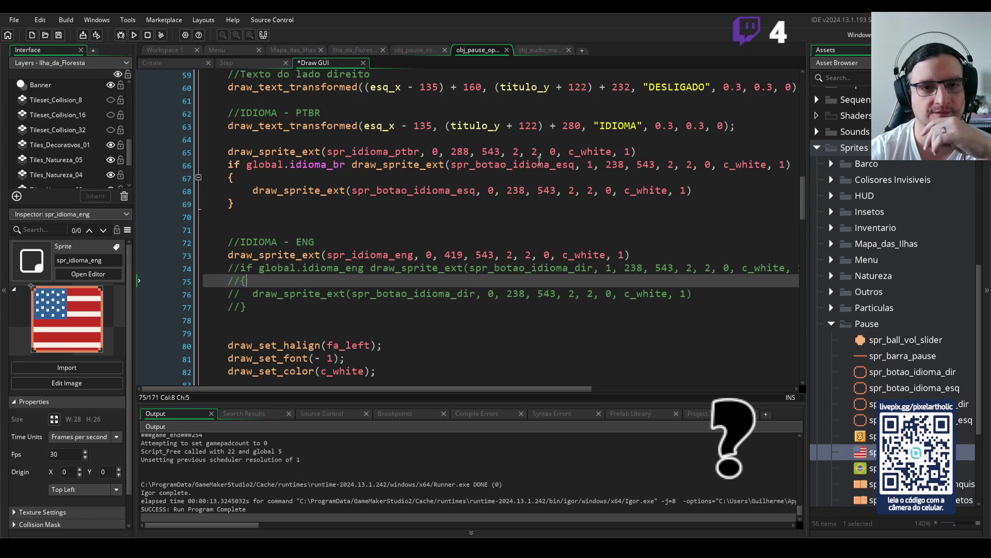
left_click(613, 165)
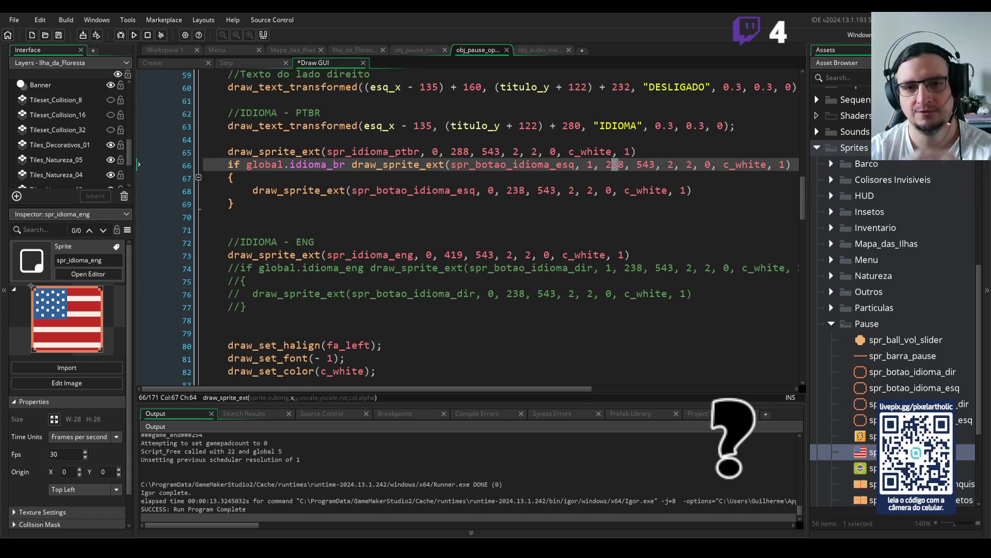
type("4")
left_click(519, 190)
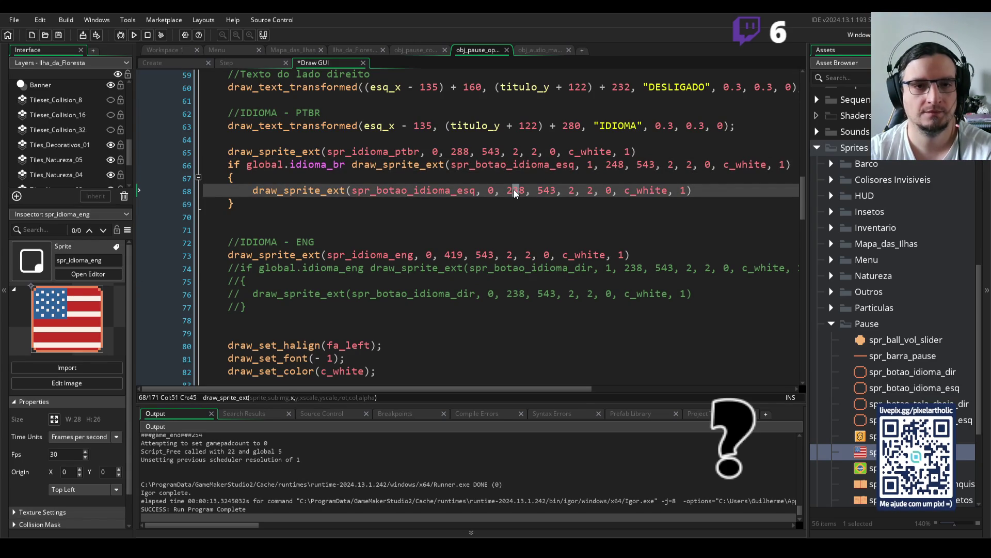
type("4")
key("F5")
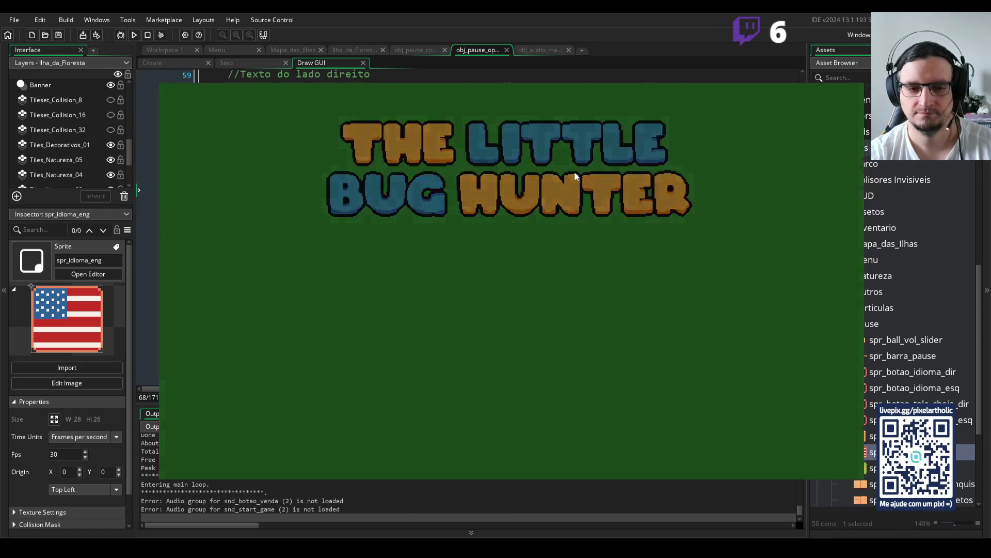
key("q")
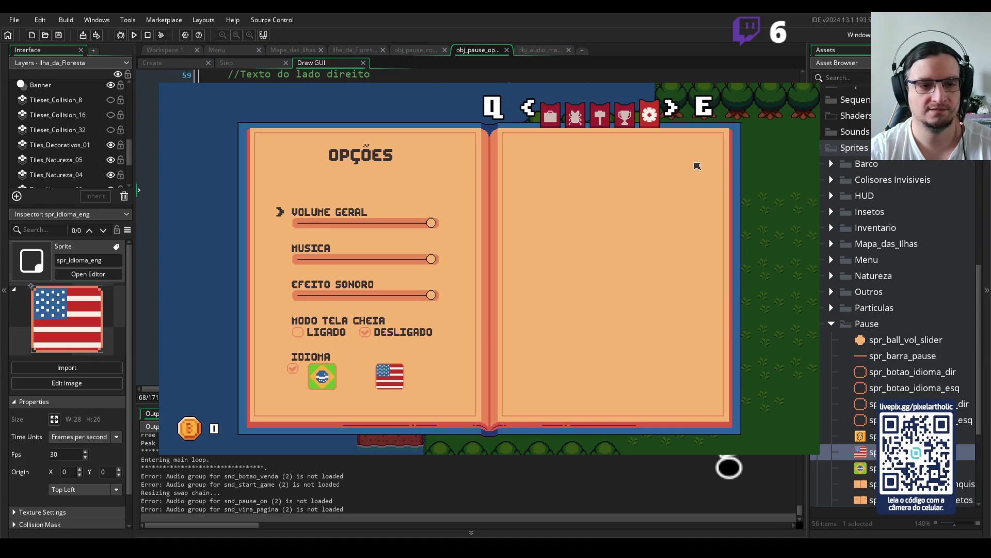
key("alt+F4")
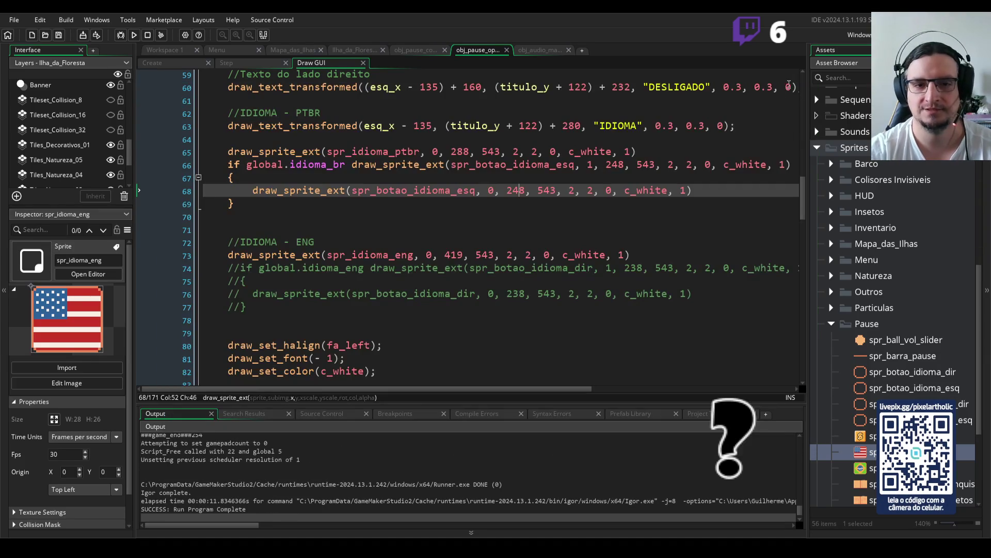
Change the x values on lines 68 and 66 to 253 and relaunch the game
double_click(512, 191)
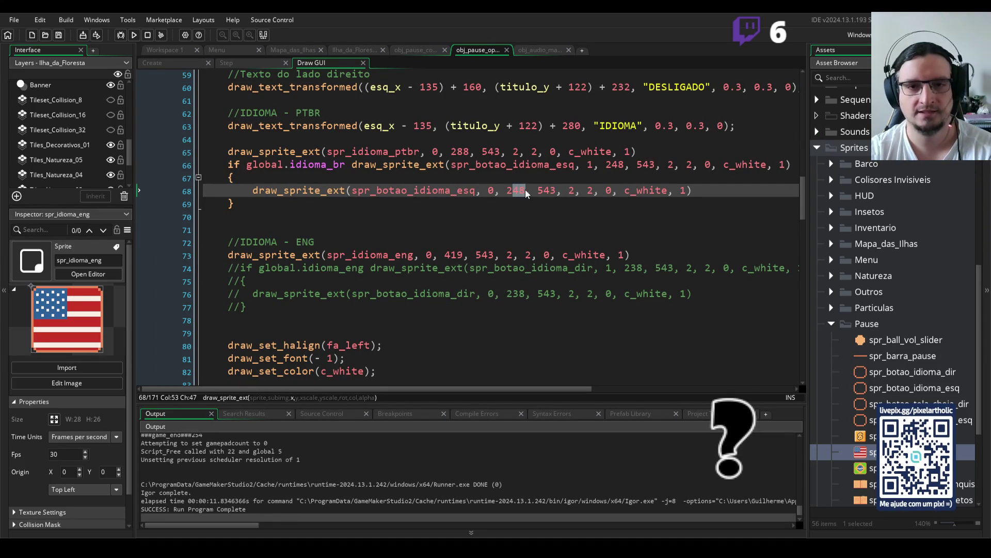
type("253")
left_click_drag(624, 164, 613, 165)
type("53")
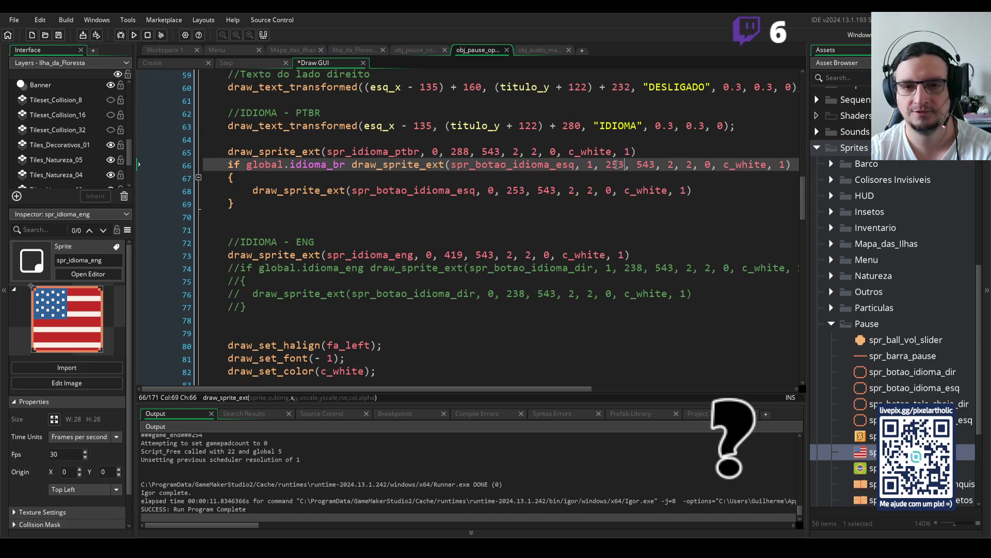
key("F5")
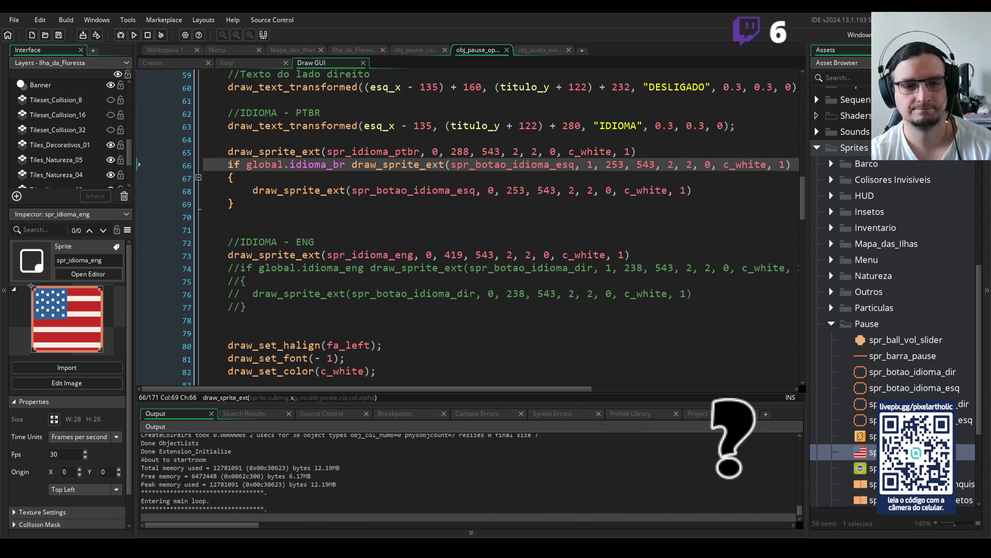
key("Escape")
Change a digit of line 68's y value to 8 and check the pause Options page
key("q")
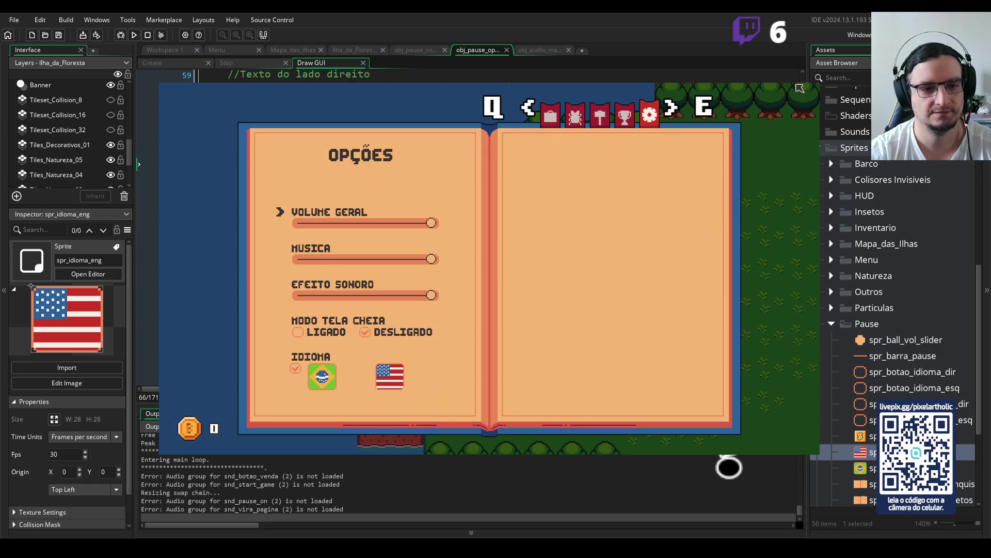
key("alt+F4")
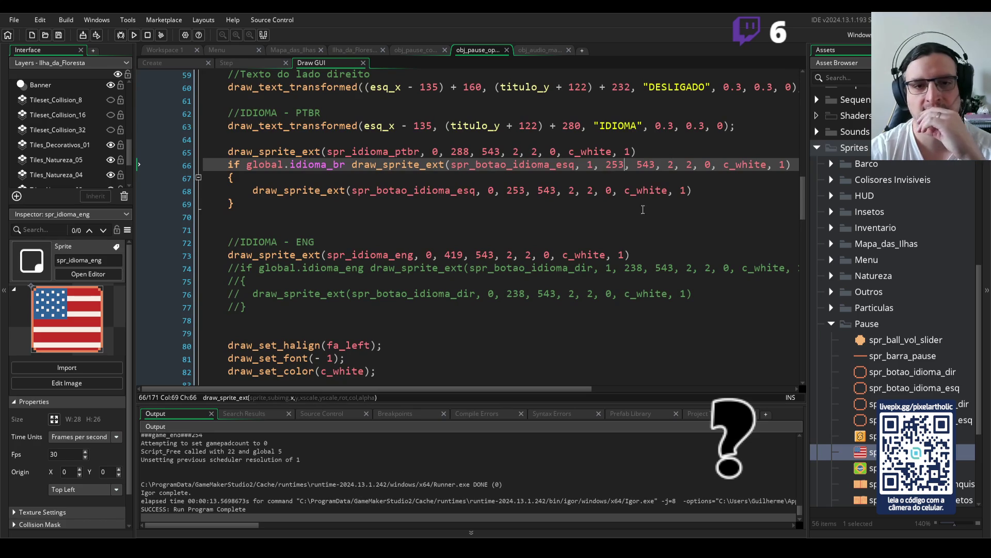
left_click(620, 164)
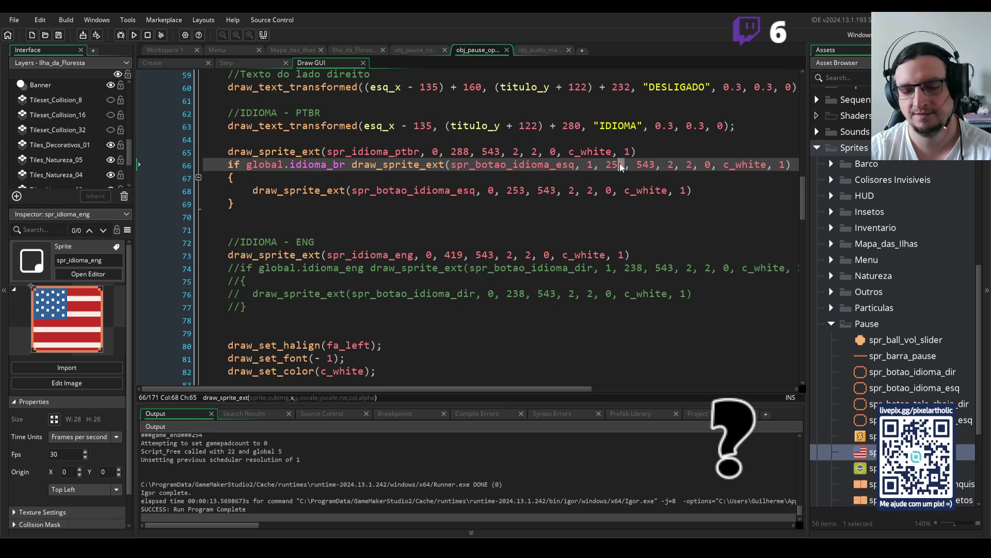
left_click(559, 191)
key("BackSpace")
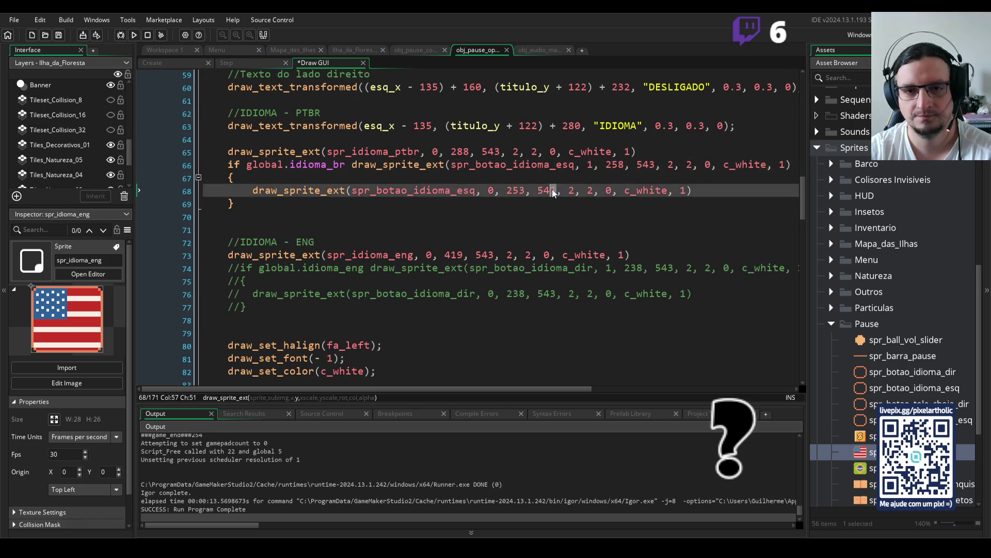
type("8")
key("F5")
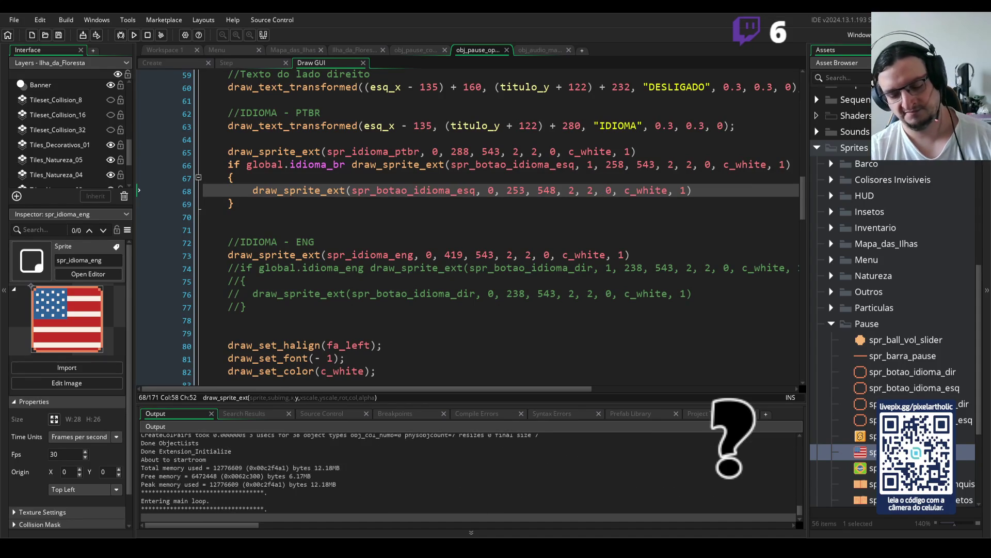
key("Return")
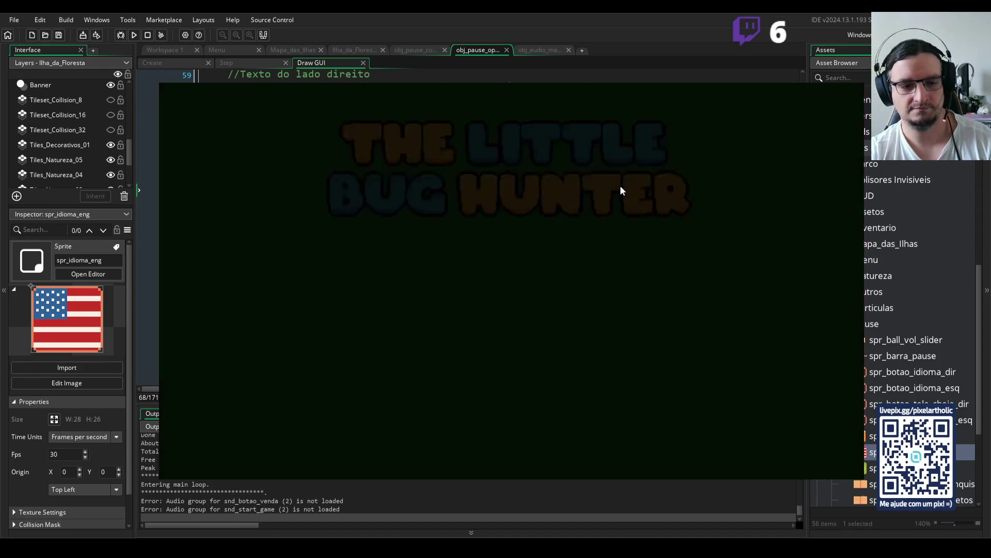
key("Escape")
key("q")
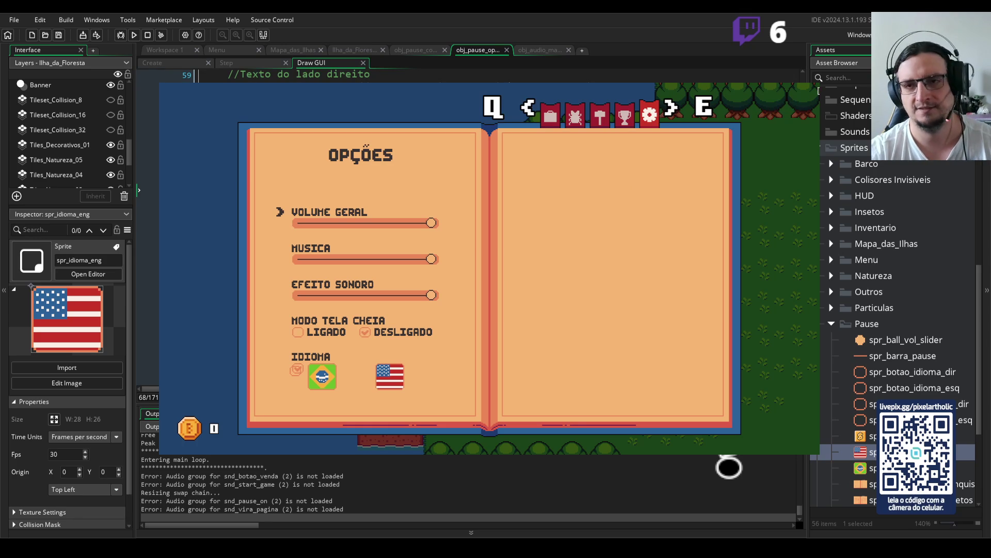
key("Escape")
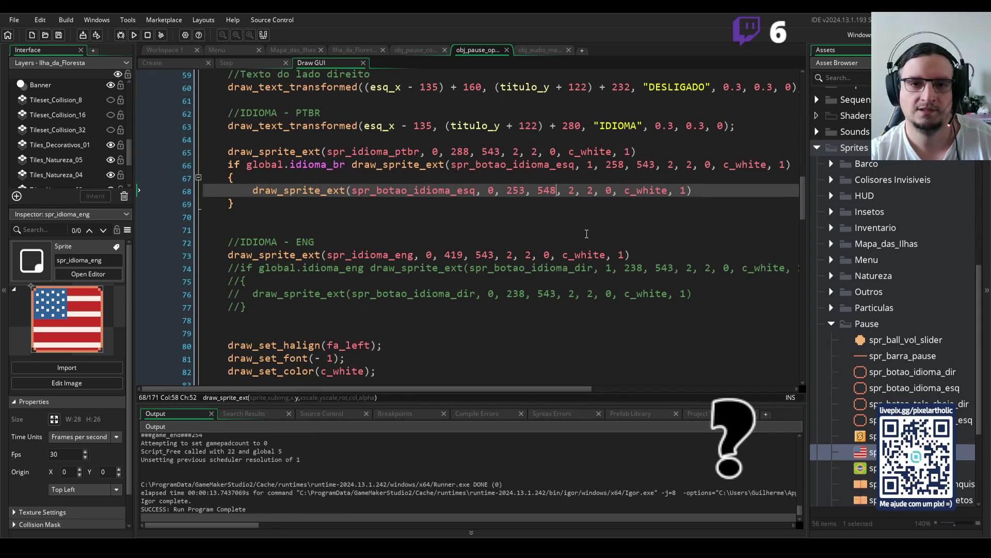
Restore line 68's y value and re-edit the x values on lines 66 and 68
key("BackSpace")
type("3")
key("Up")
key("Up")
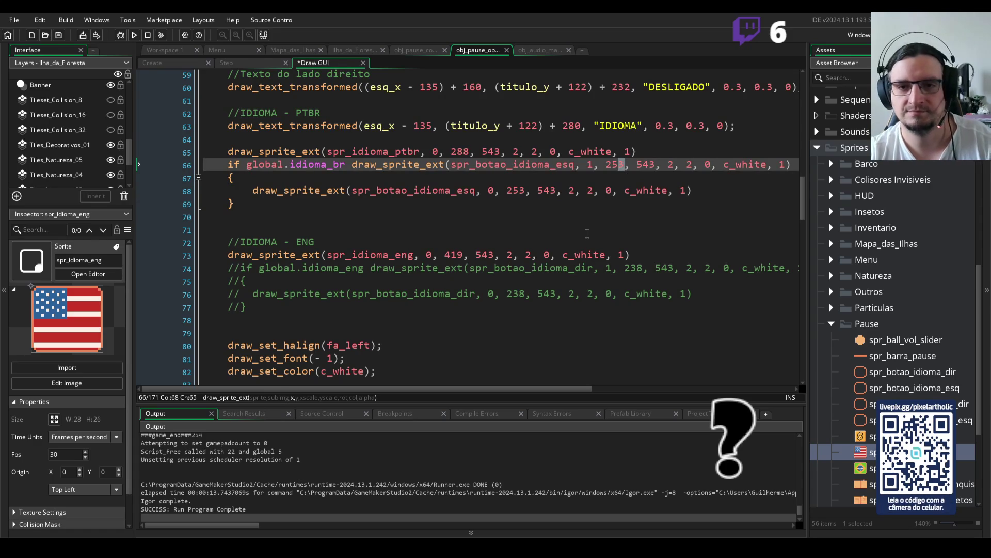
key("BackSpace")
type("48")
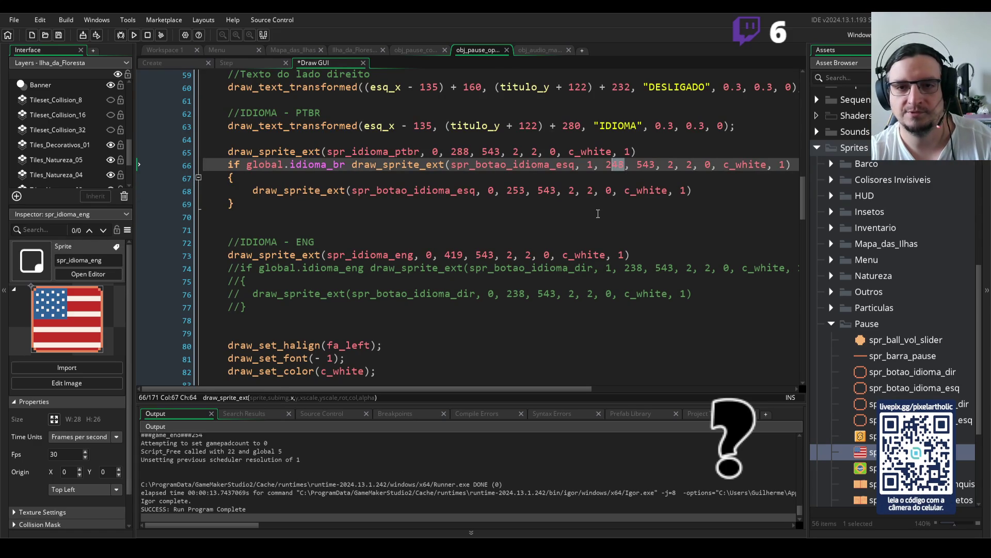
key("Down")
key("Down")
key("BackSpace")
key("BackSpace")
type("48")
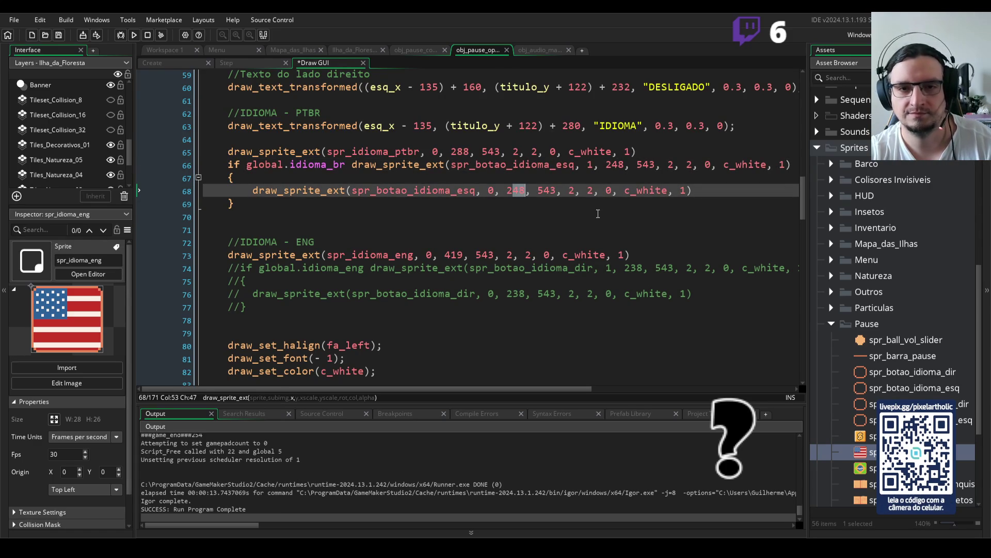
left_click(599, 215)
Set lines 66 and 68 x to 253 and check the Options page in a test run
left_click_drag(625, 163, 612, 164)
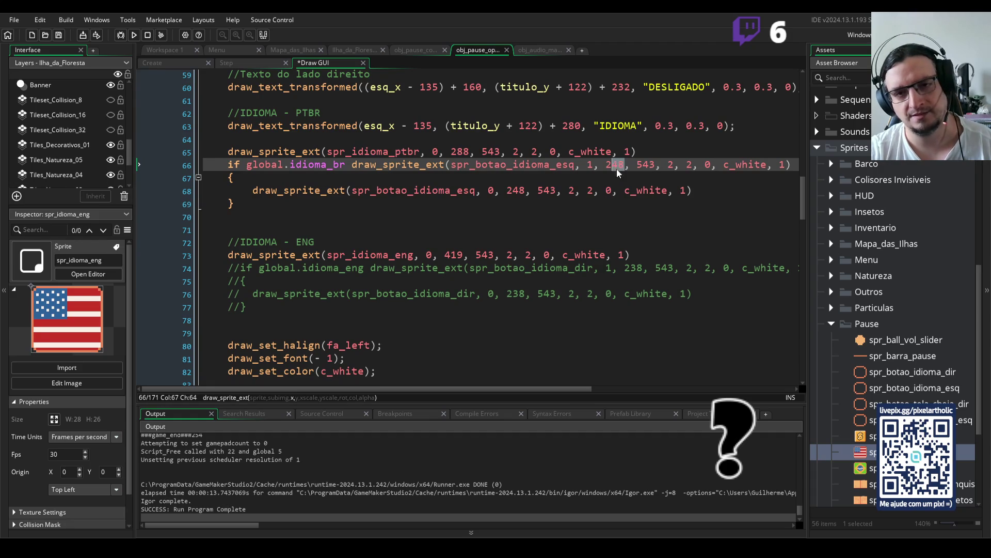
type("53")
left_click(525, 190)
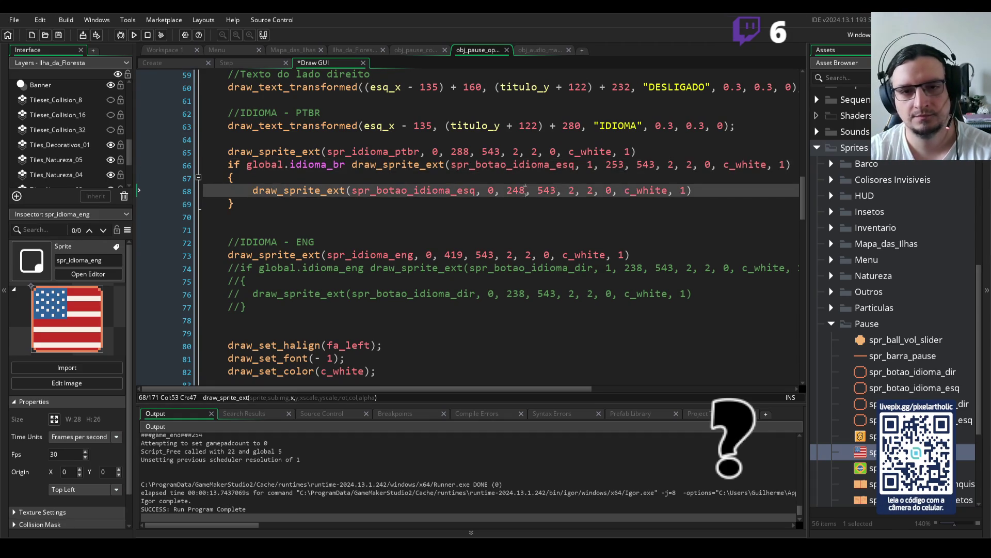
left_click_drag(525, 190, 515, 189)
type("53")
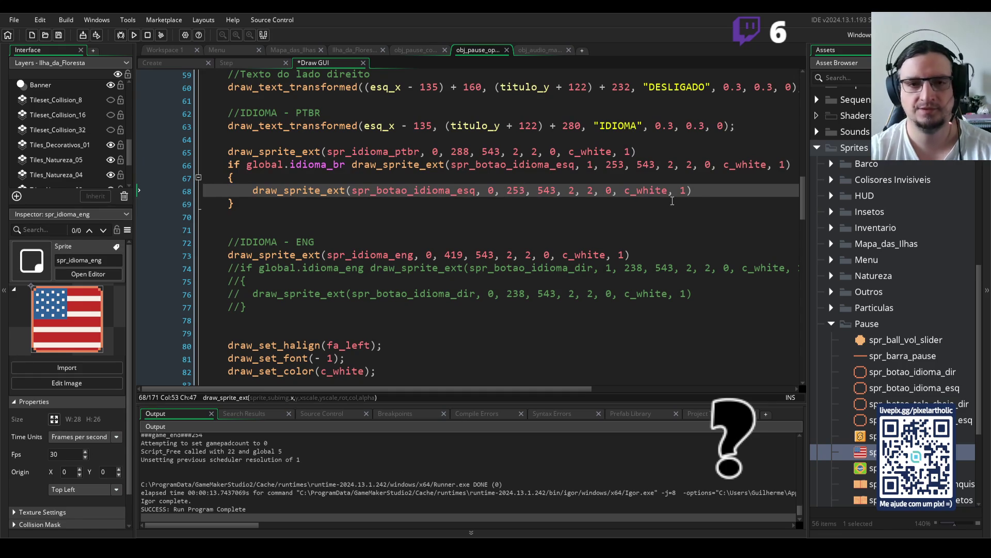
key("F5")
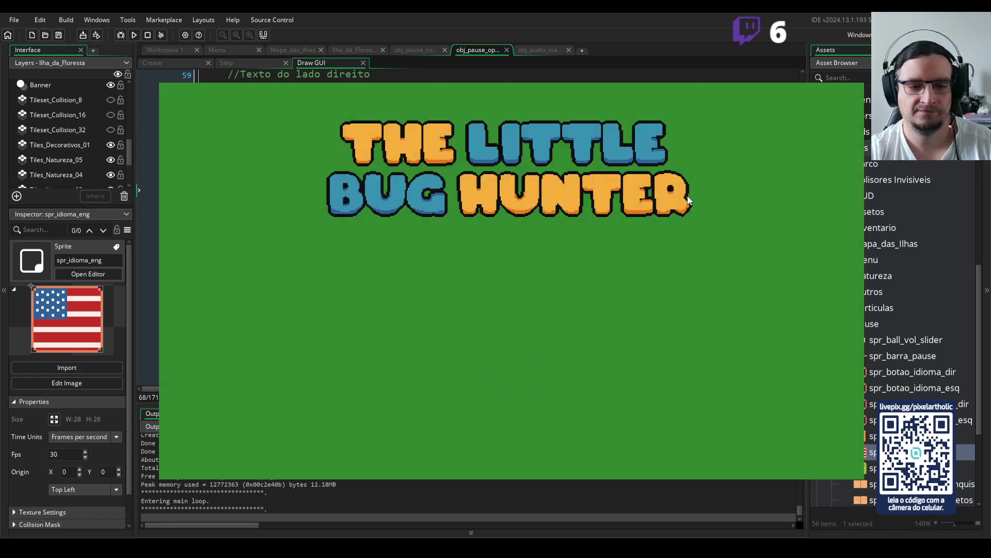
key("Escape")
key("q")
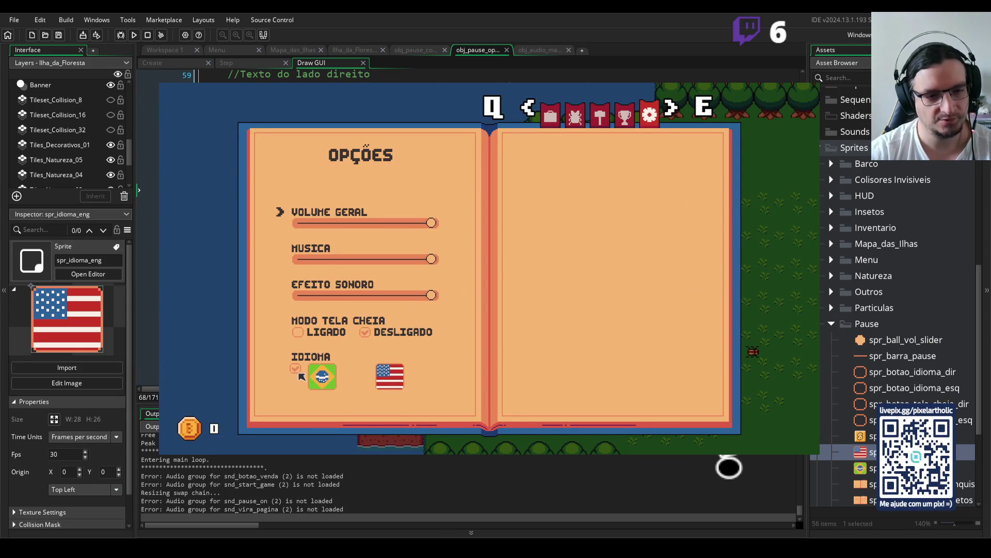
left_click(799, 86)
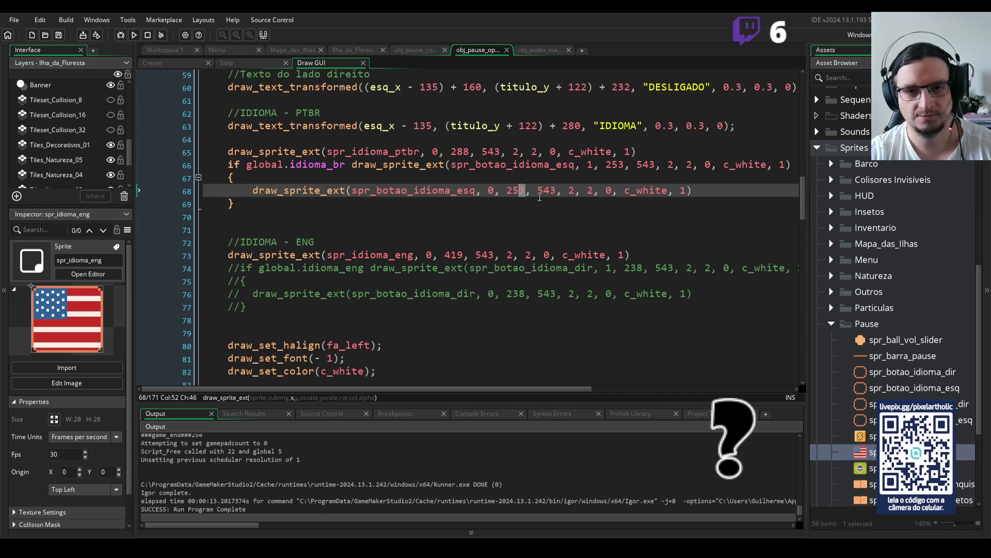
Tweak line 66's x value and test the Options page again
type("8")
left_click(619, 164)
key("F5")
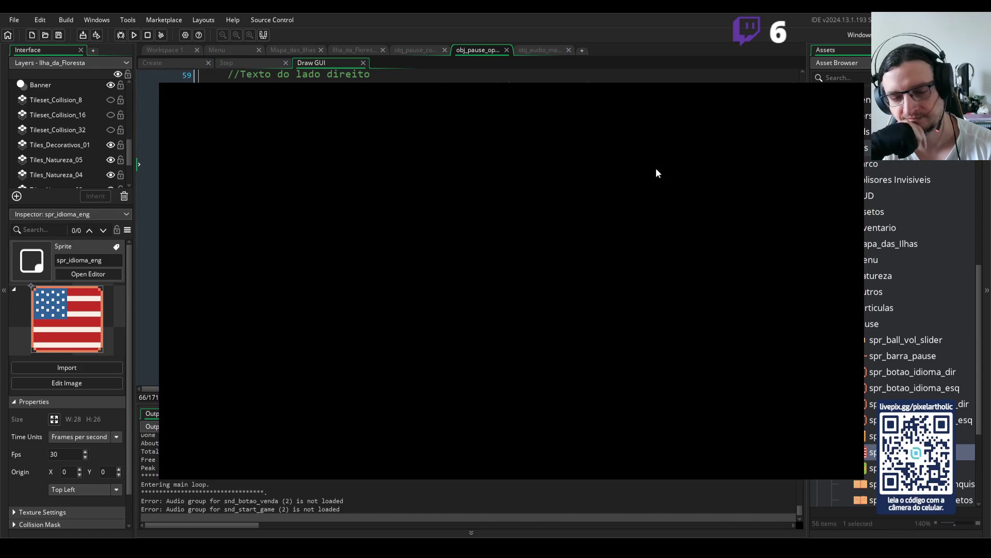
key("Escape")
key("q")
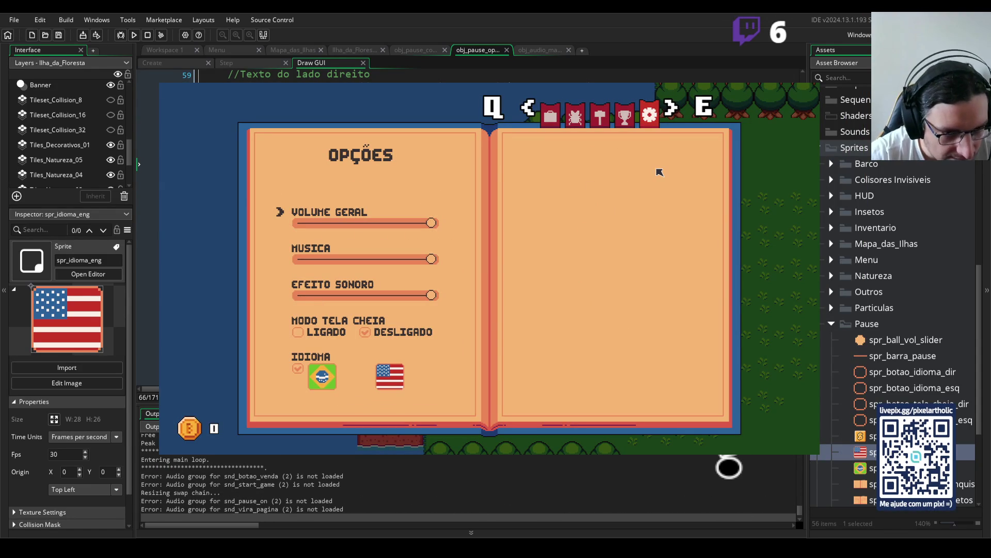
key("alt+F4")
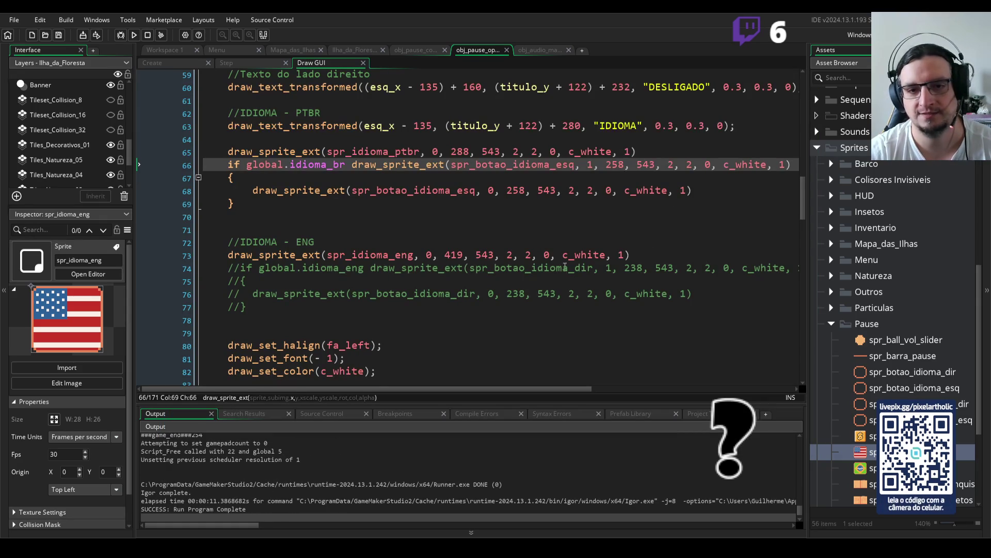
Set lines 66 and 68 x to 256, then test the Options page and fullscreen toggle
left_click_drag(625, 164, 619, 164)
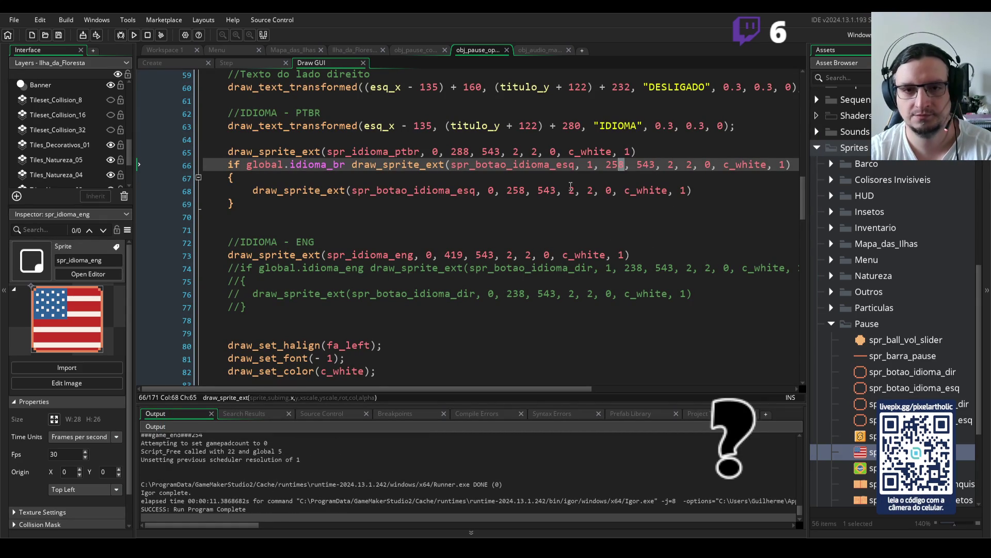
type("6")
left_click_drag(525, 190, 520, 190)
type("6")
key("F5")
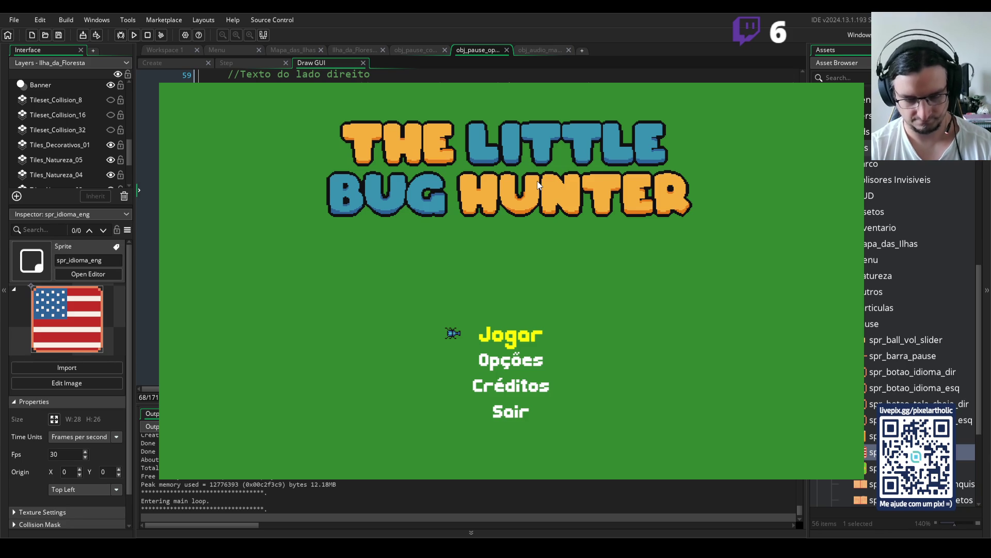
key("Return")
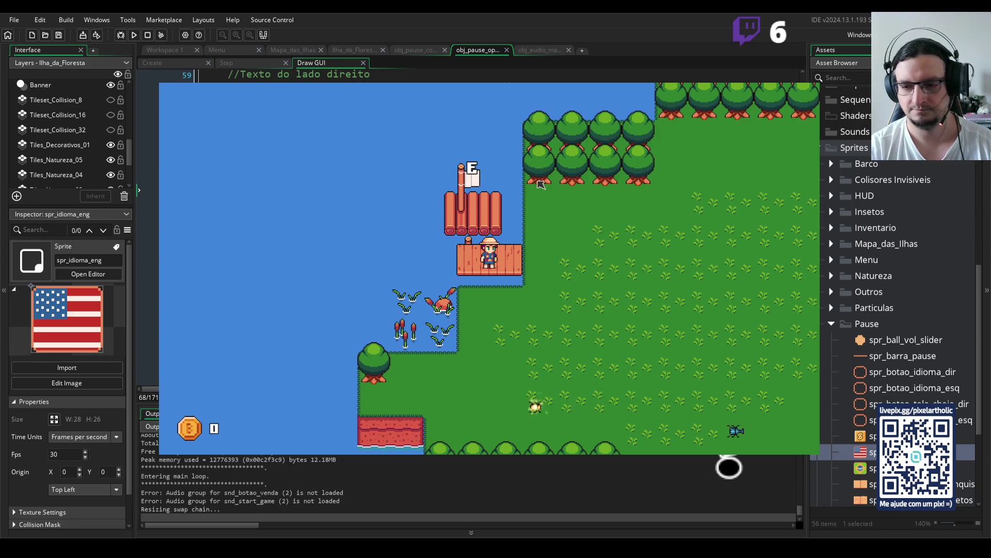
key("i")
key("q")
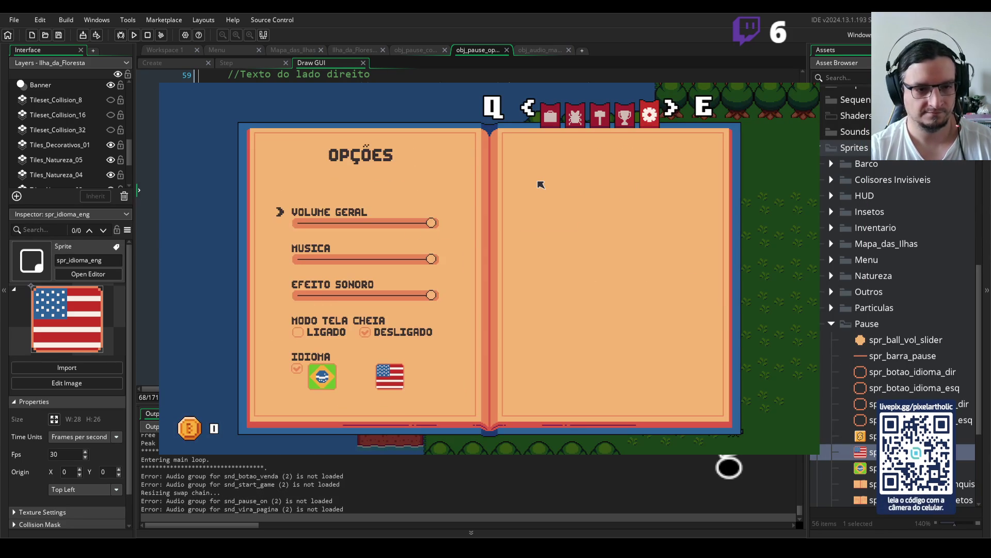
key("Down")
key("Down")
key("Down")
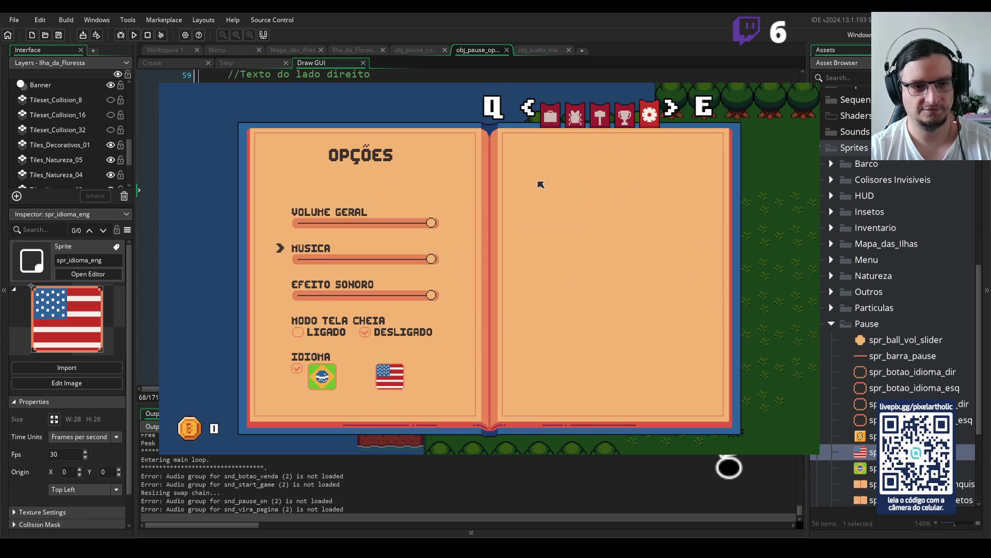
key("Return")
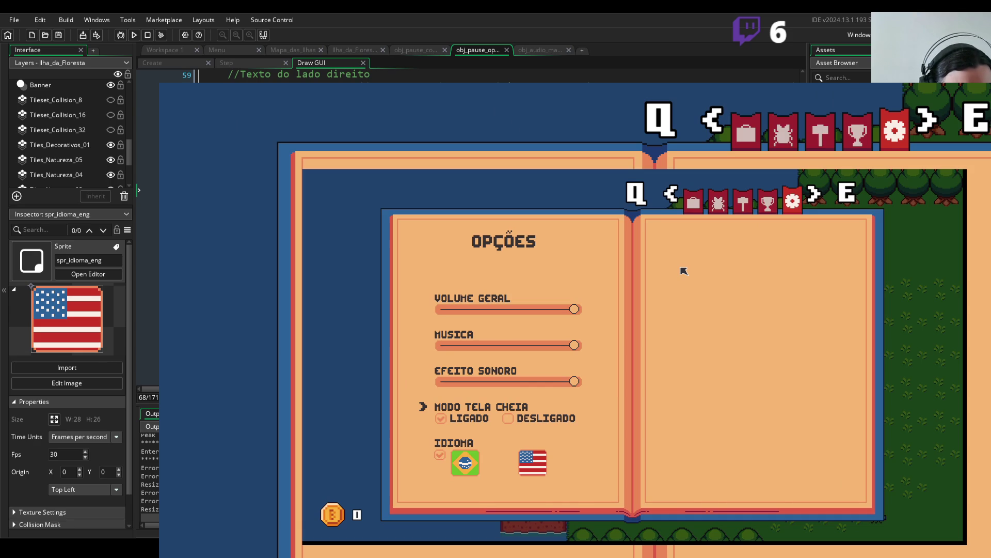
key("Escape")
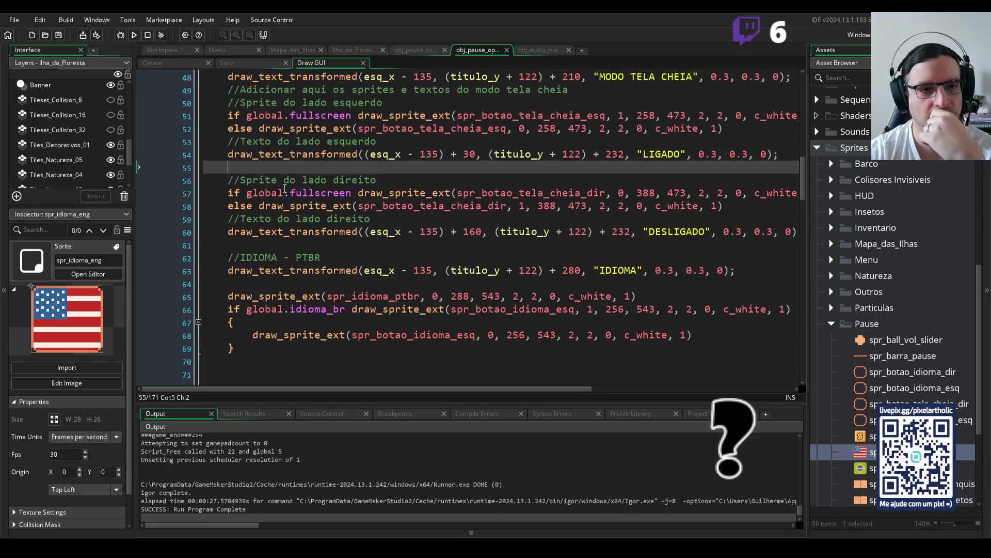
Change the Brazil button x values on lines 68 and 66 to 258 and run the game
scroll(496, 249, "down", 1)
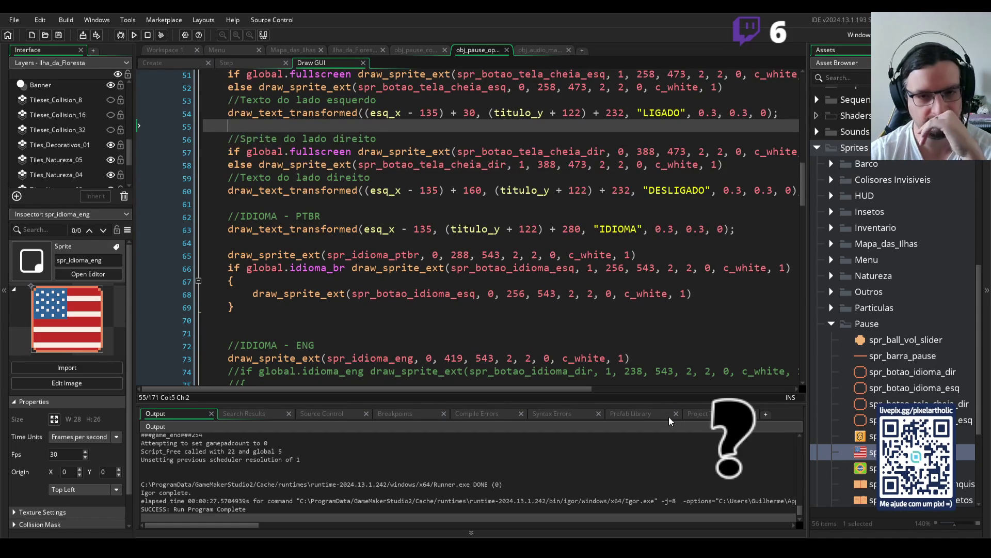
left_click(522, 292)
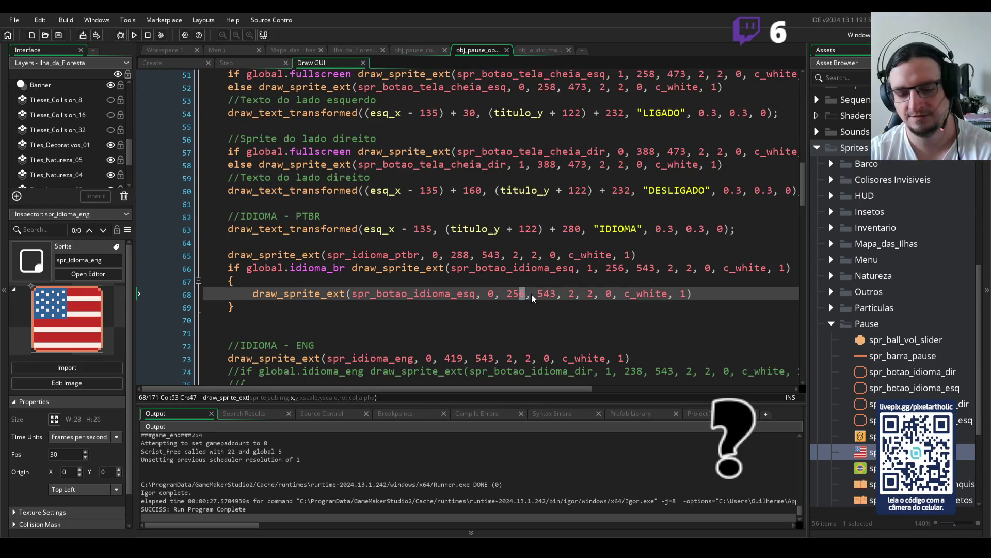
key("BackSpace")
type("8")
left_click(624, 268)
key("BackSpace")
type("8")
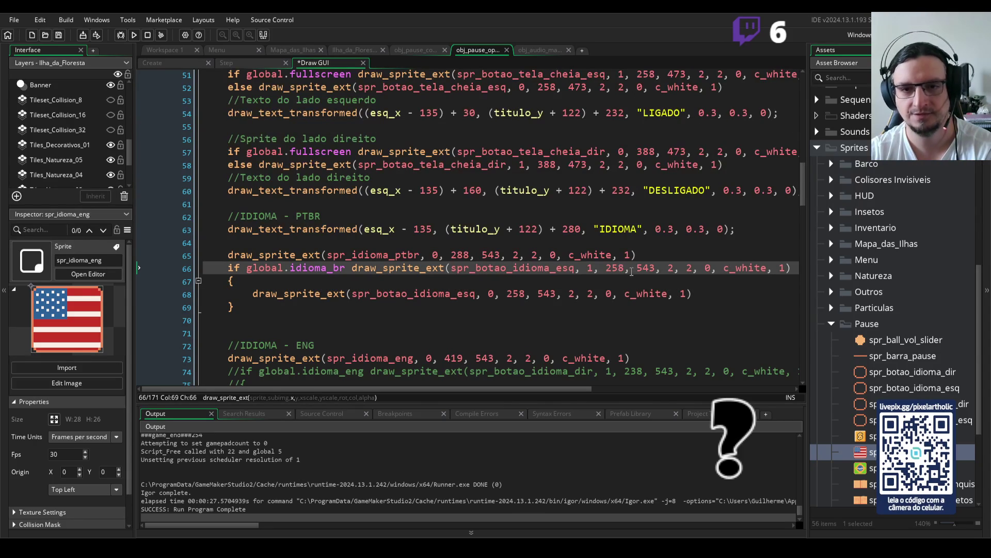
left_click(697, 294)
key("F5")
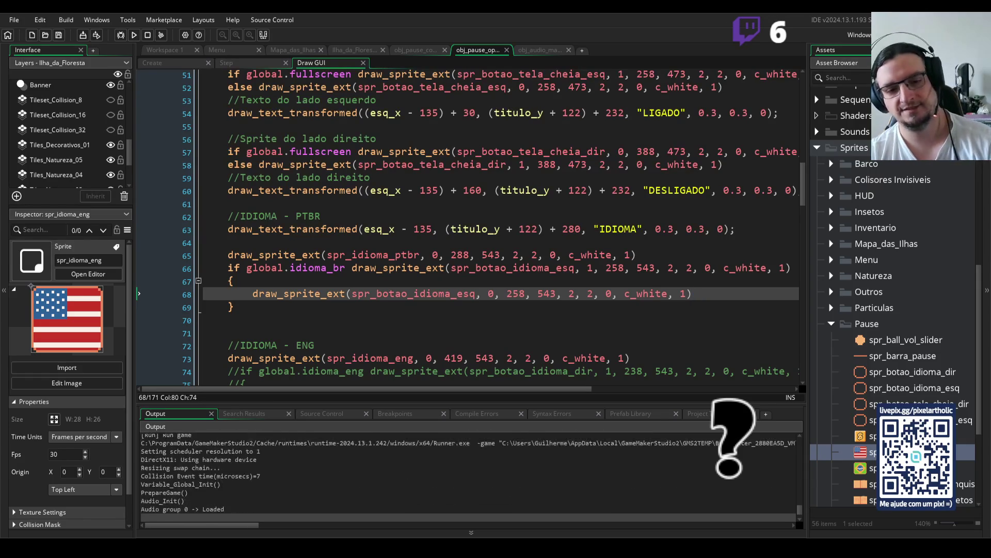
Toggle fullscreen mode on and off on the pause Options page, then close the game
key("Escape")
key("Down")
key("Down")
key("Down")
key("Left")
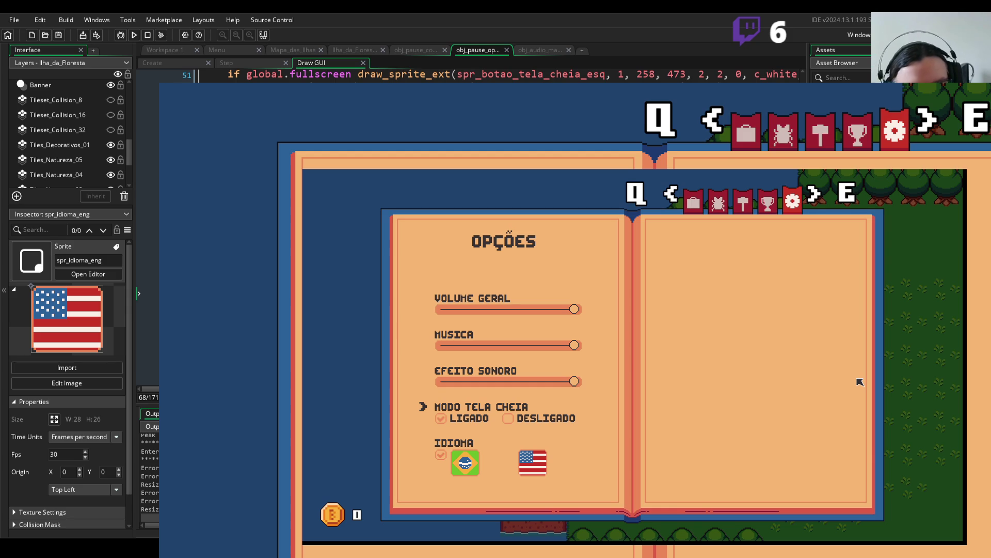
key("Right")
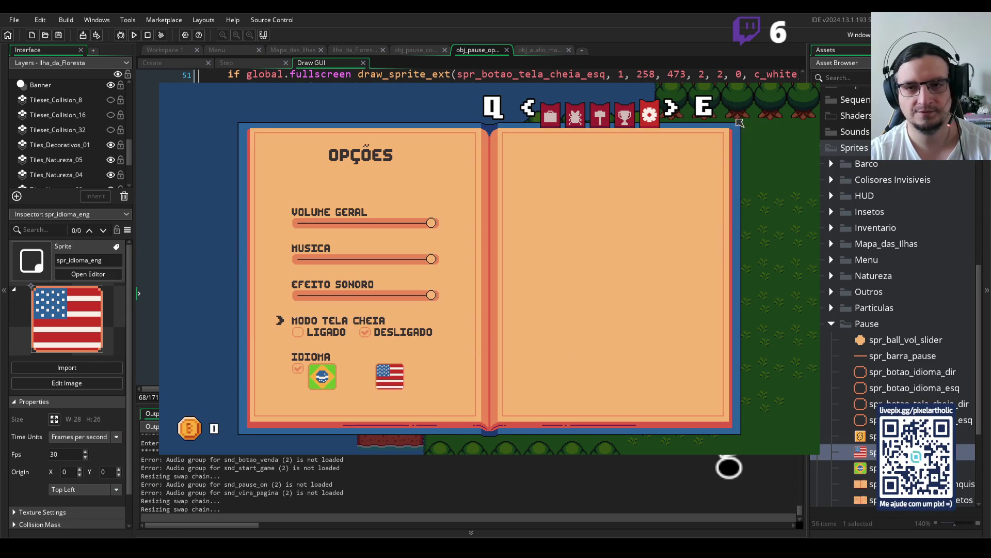
key("alt+F4")
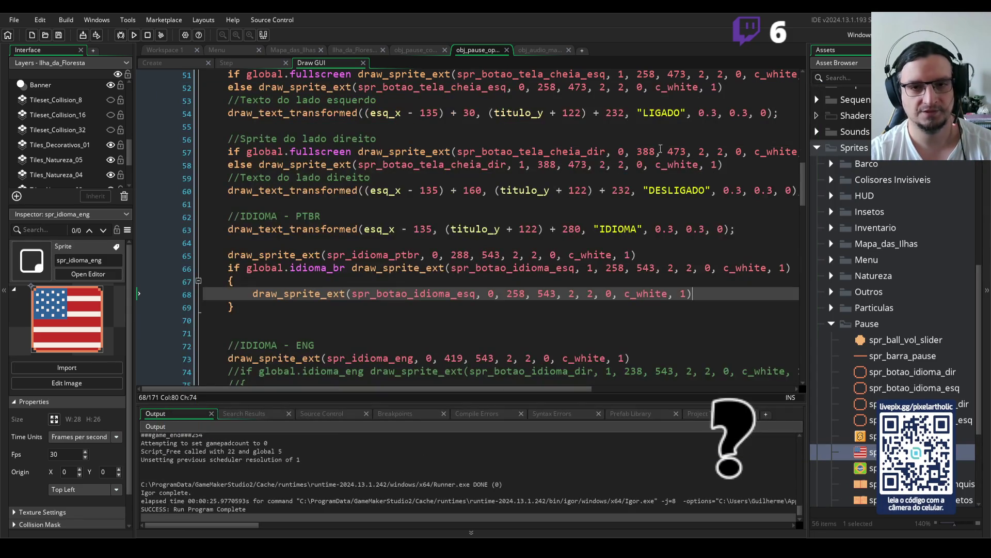
scroll(628, 271, "up", 1)
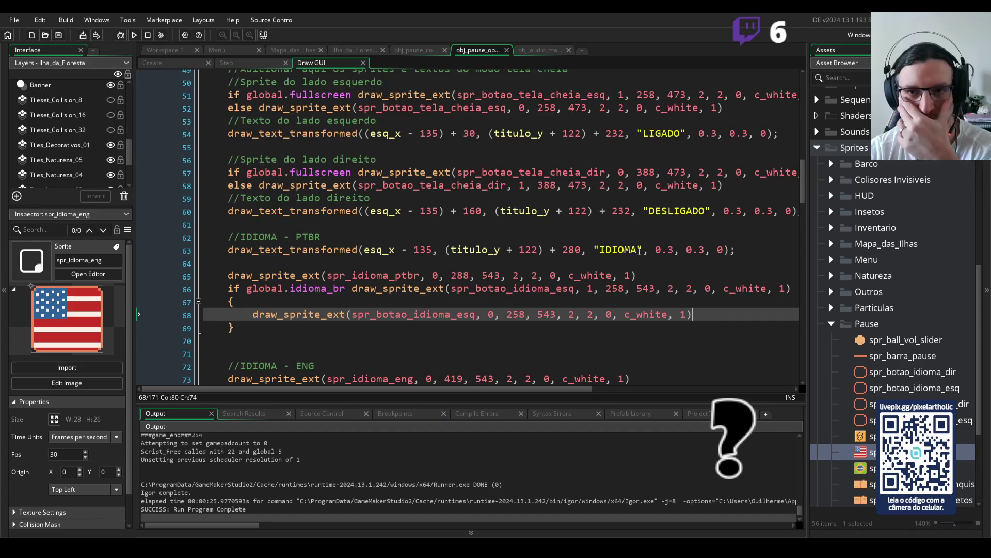
Inspect the fullscreen sprite's x value of 388 in the Draw GUI code
left_click(373, 162)
left_click(638, 172)
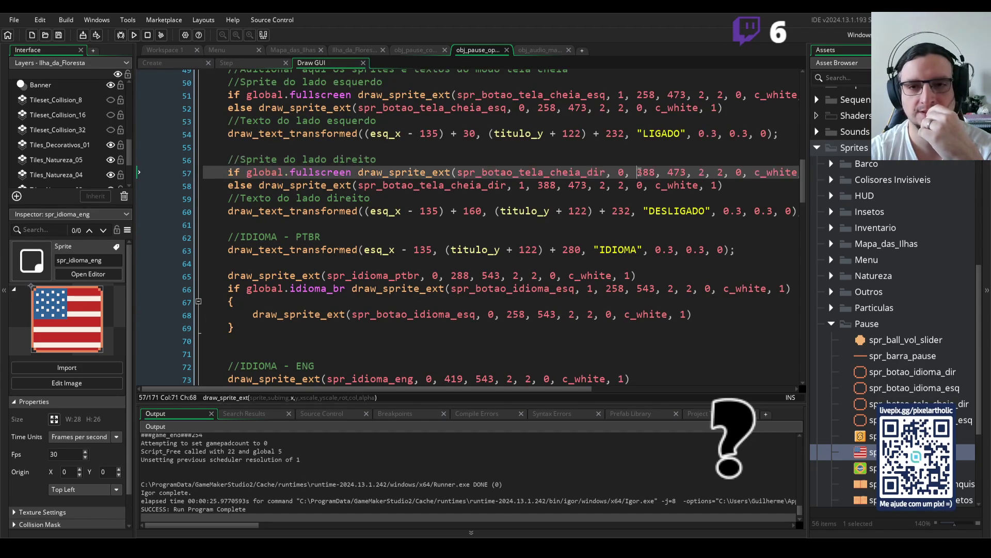
scroll(620, 233, "down", 3)
left_click(610, 283)
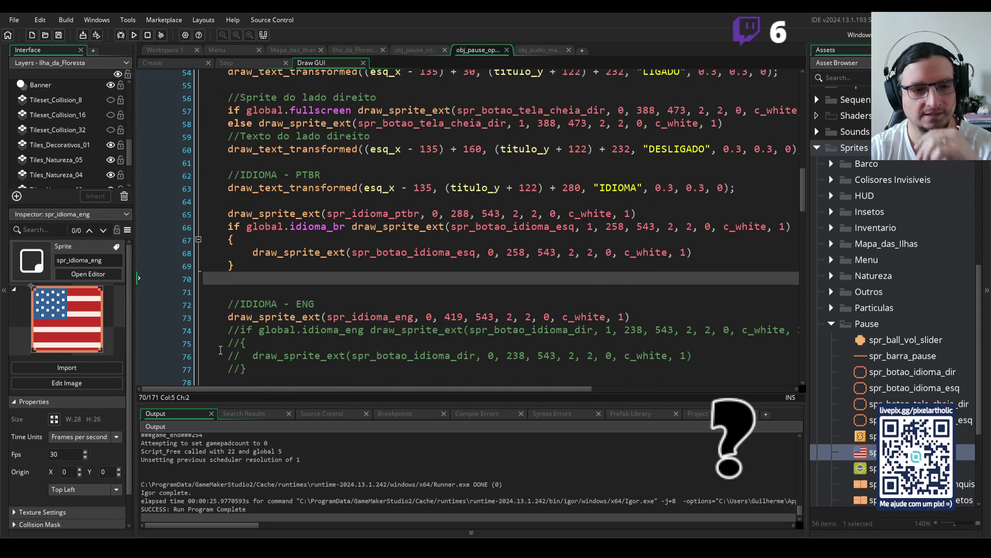
Uncomment English-flag lines 74–77, change x 238 to 388 on lines 74 and 76, and run
left_click_drag(244, 368, 230, 324)
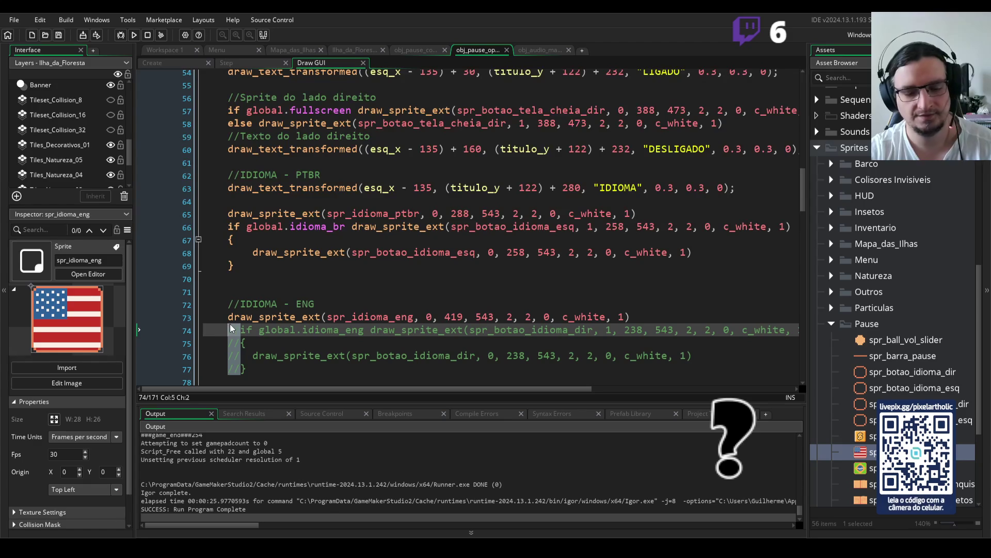
key("ctrl+shift+k")
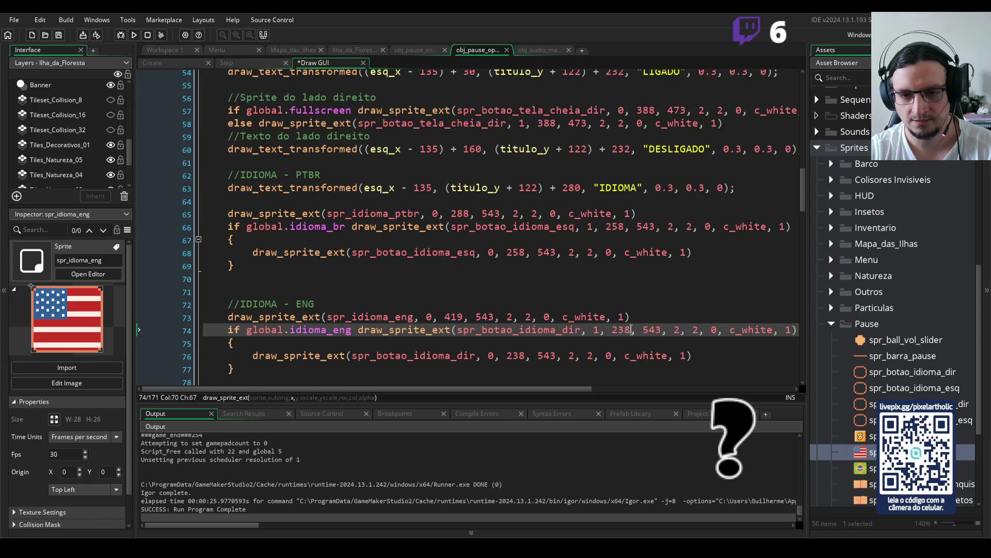
double_click(615, 329)
type("388")
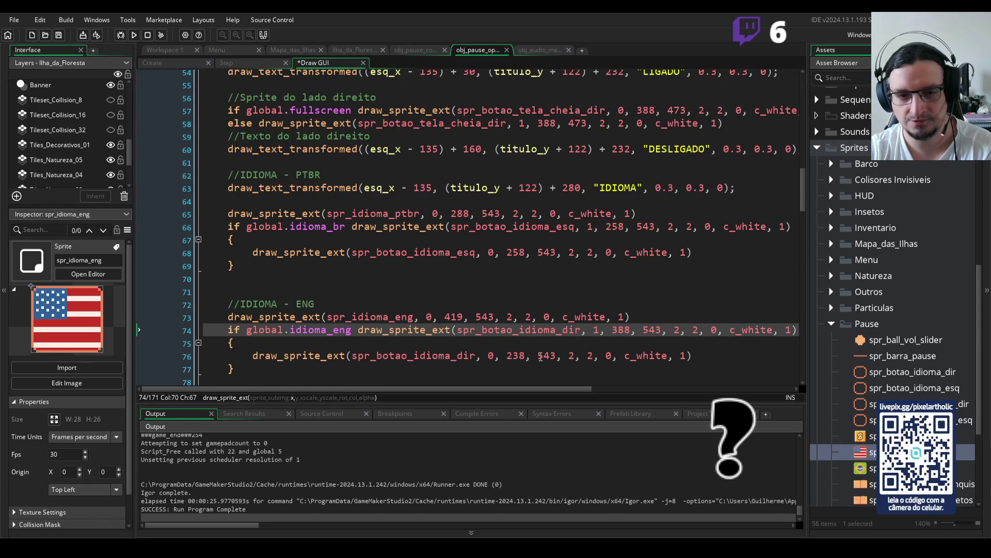
left_click(526, 355)
type("388")
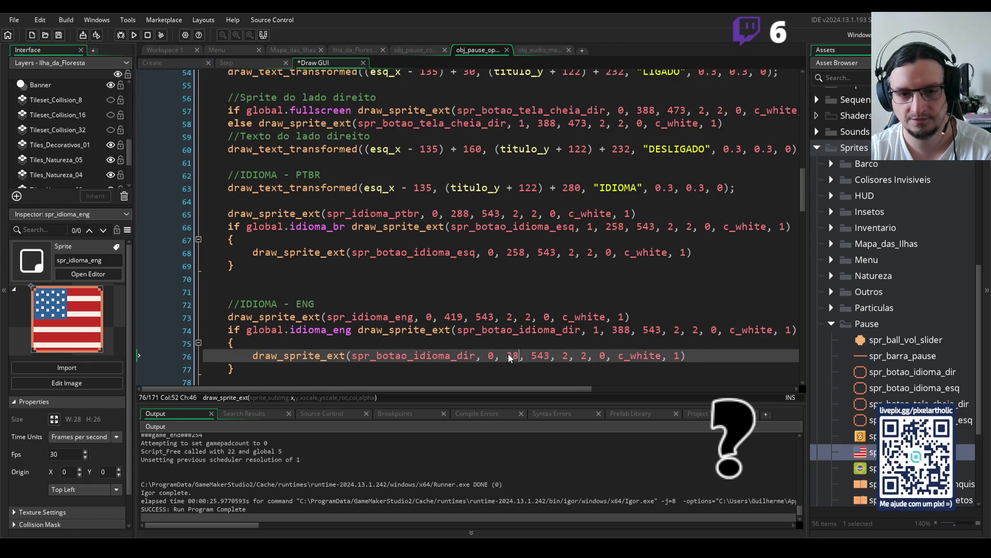
left_click(663, 330)
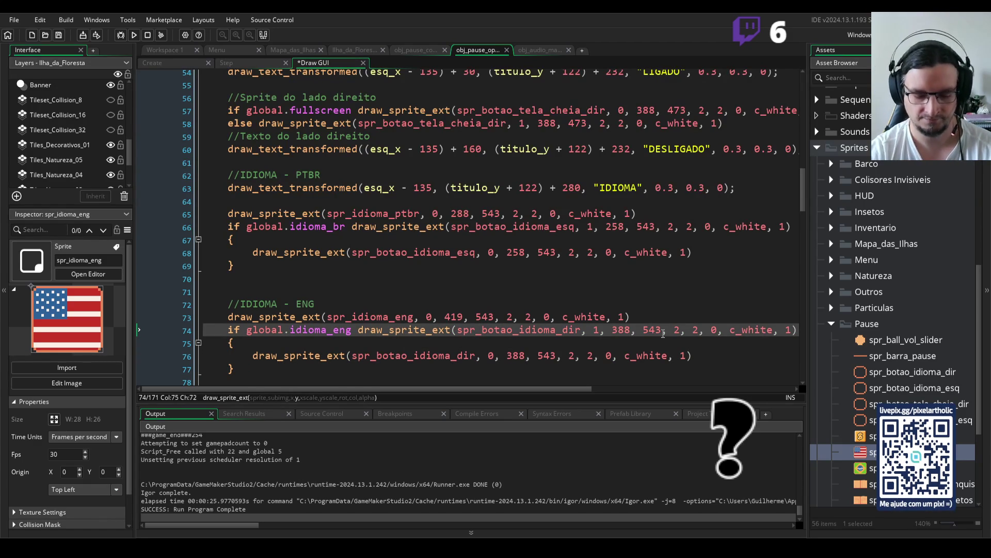
key("F5")
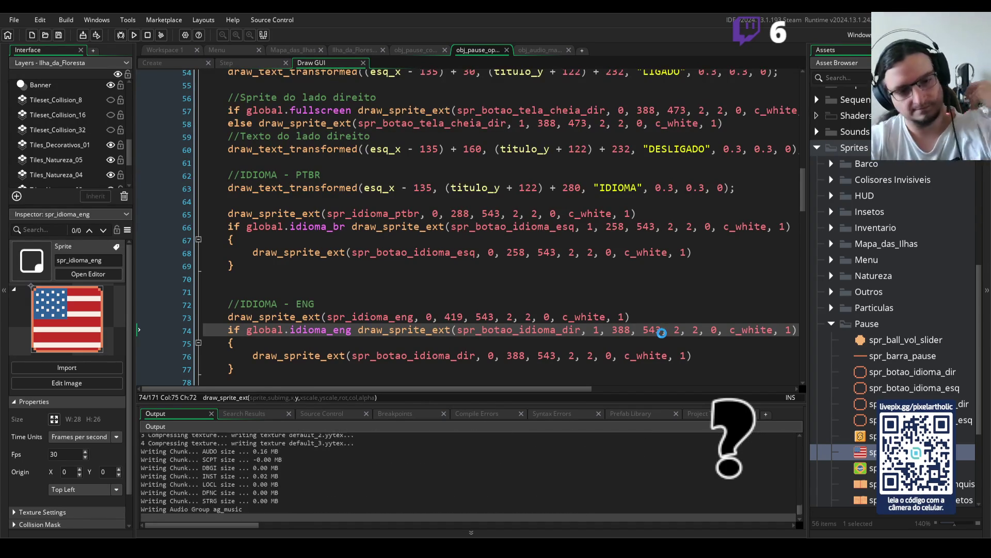
Move the Options cursor down to Idioma, then rebuild and relaunch the game
key("Return")
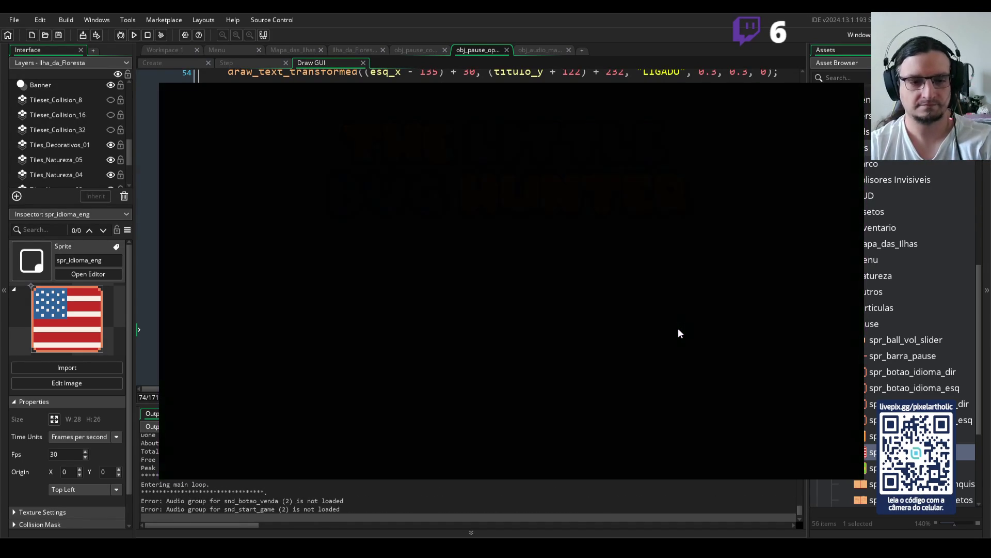
key("Escape")
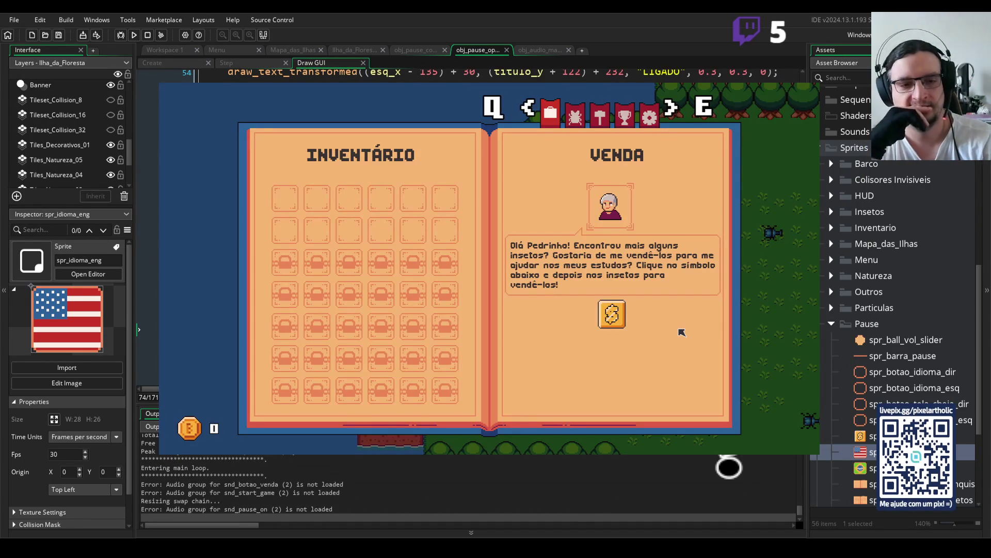
key("q")
key("Down")
key("Down")
key("Down")
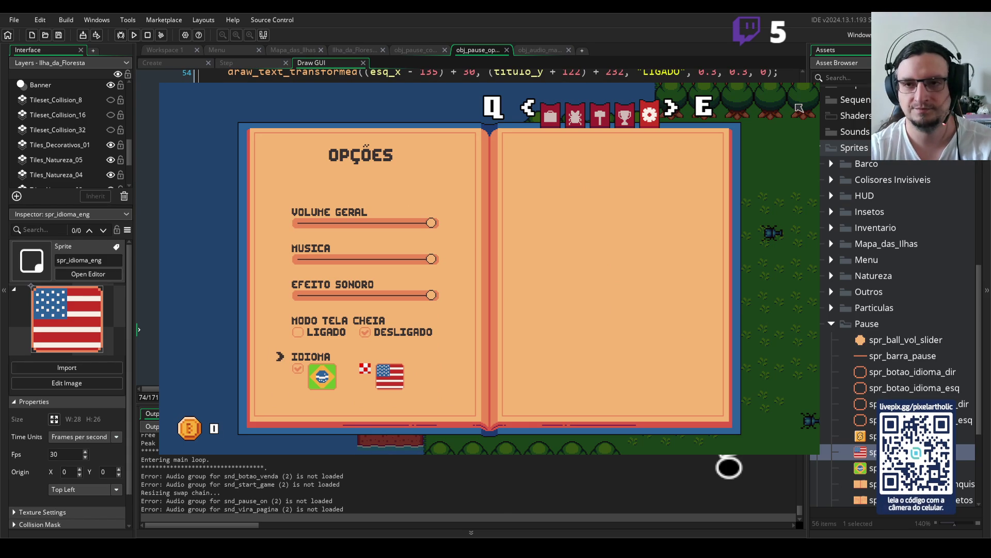
key("F5")
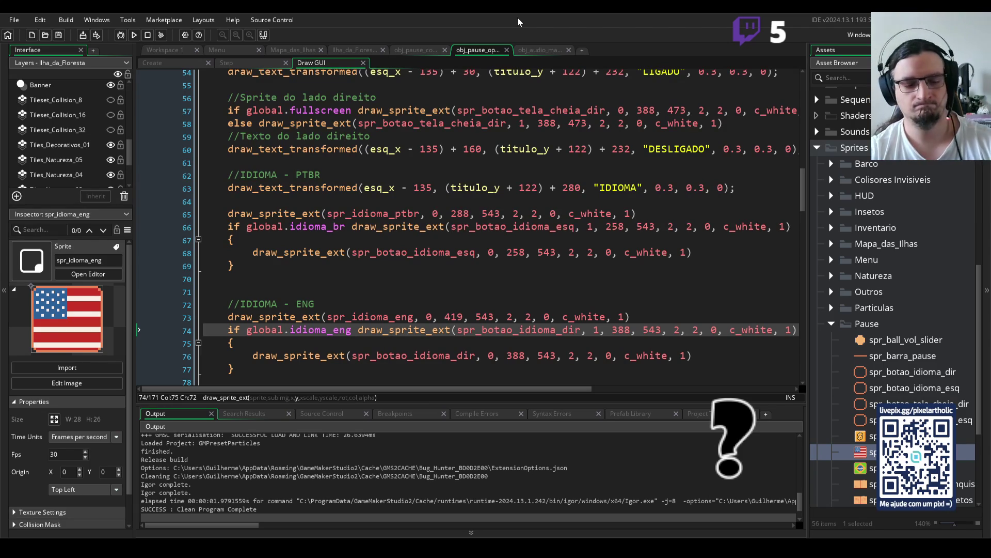
key("F5")
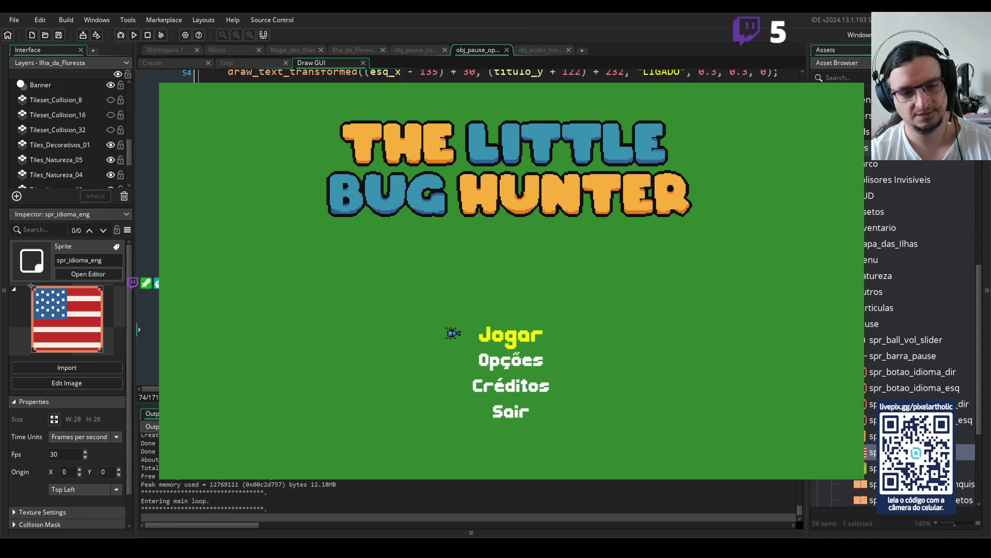
Turn fullscreen mode on from the pause Options page, then close the game
key("Return")
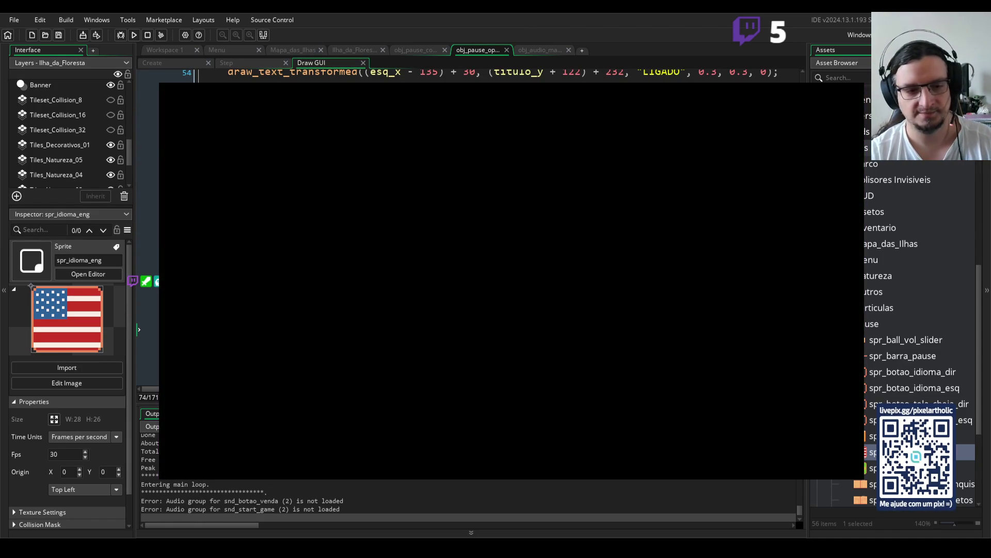
key("Escape")
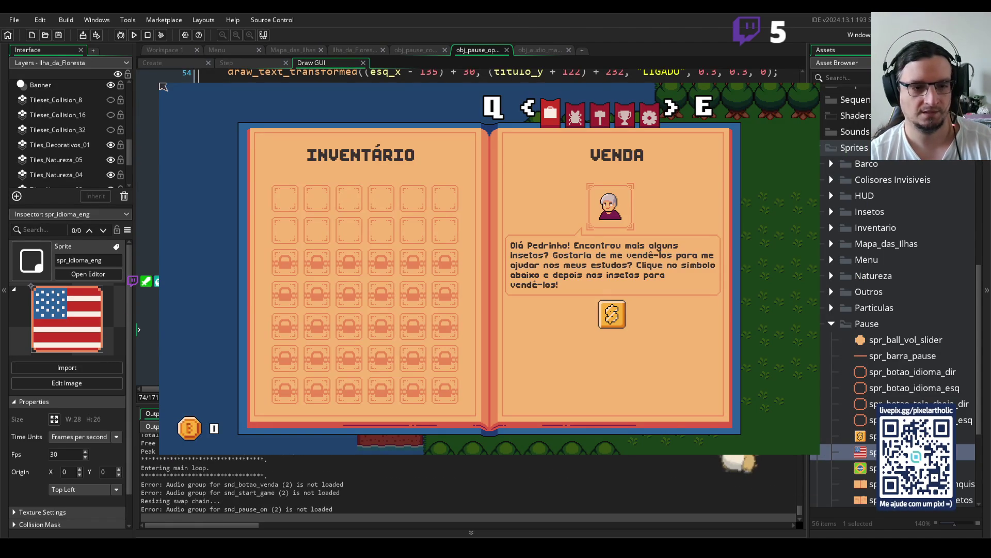
key("q")
key("Down")
key("Down")
key("Down")
key("Return")
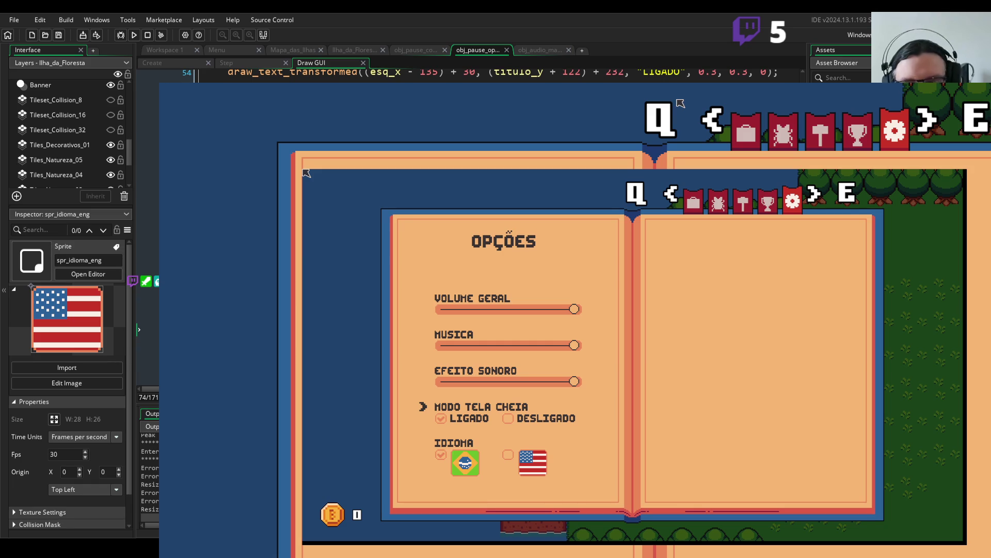
key("Escape")
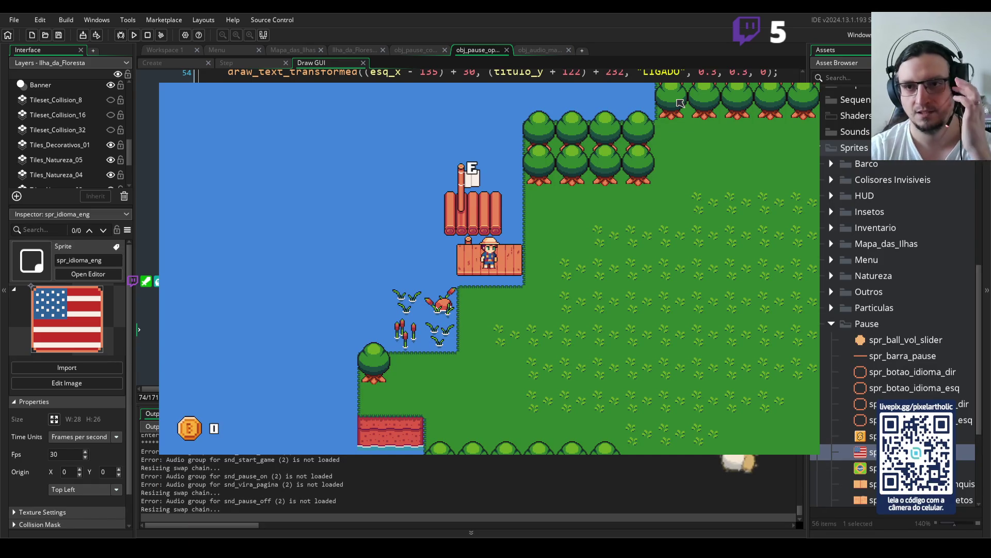
key("Escape")
scroll(466, 269, "up", 15)
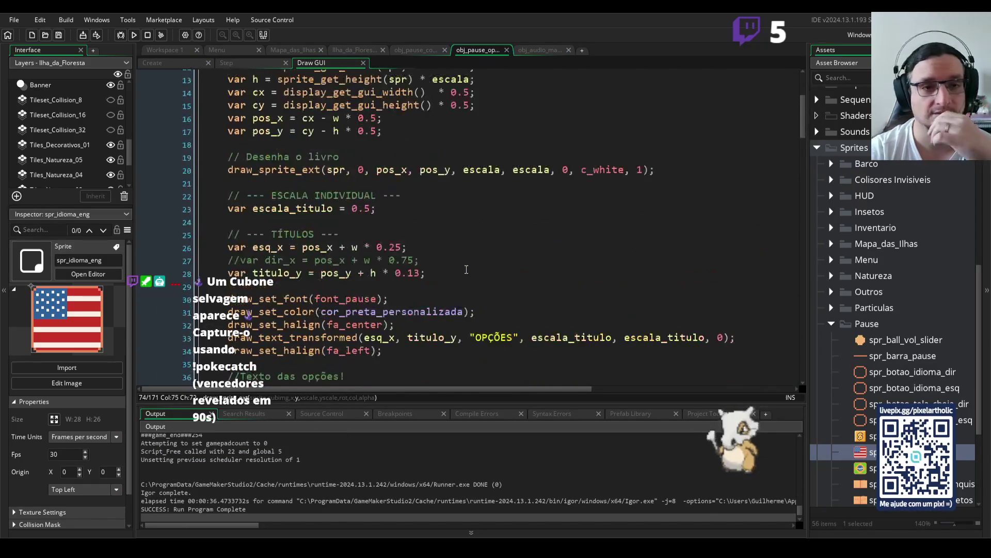
In the Step event, change line 18 to pos = 4 and line 19 to pos > 3, then run
left_click(246, 65)
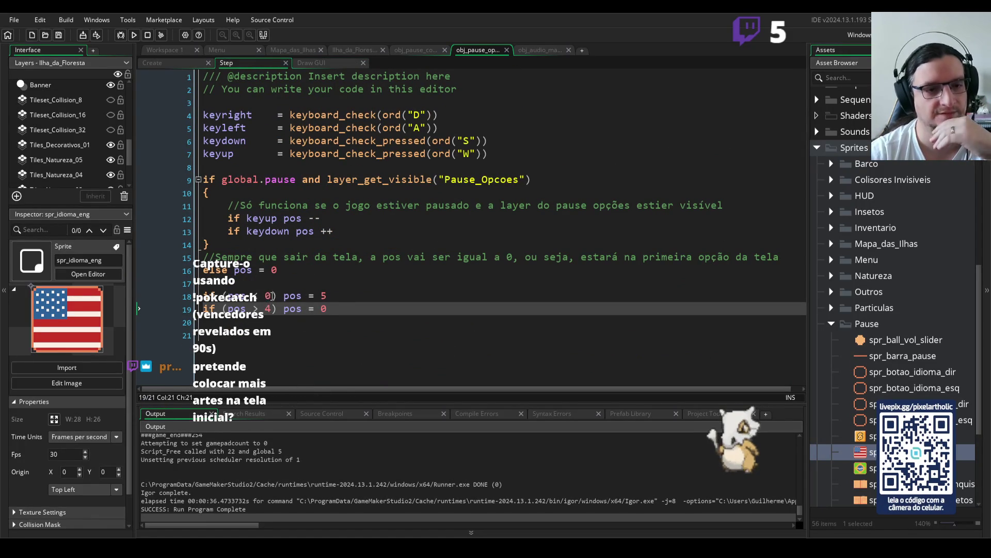
double_click(324, 296)
left_click(364, 296)
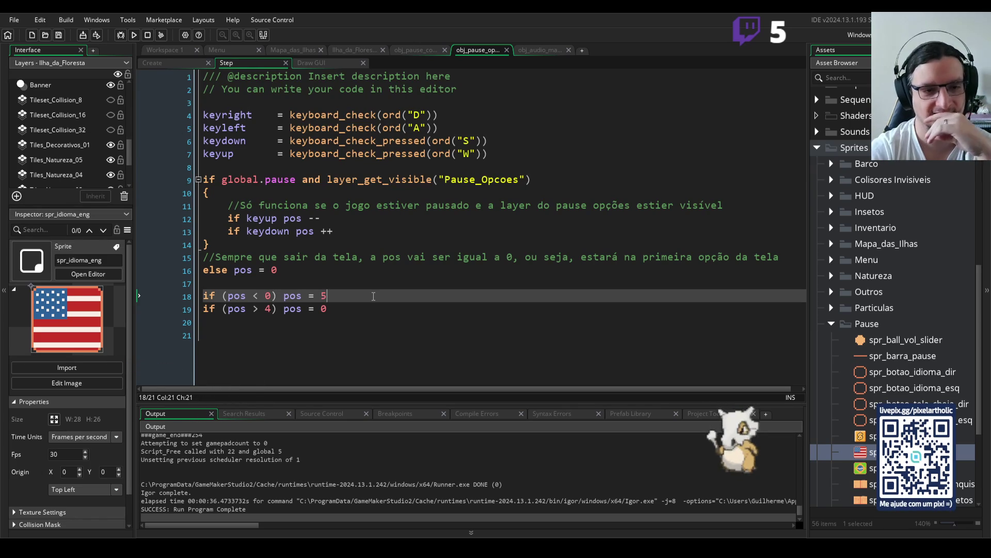
key("BackSpace")
type("4")
left_click(272, 309)
key("BackSpace")
type("3")
left_click(360, 308)
key("F5")
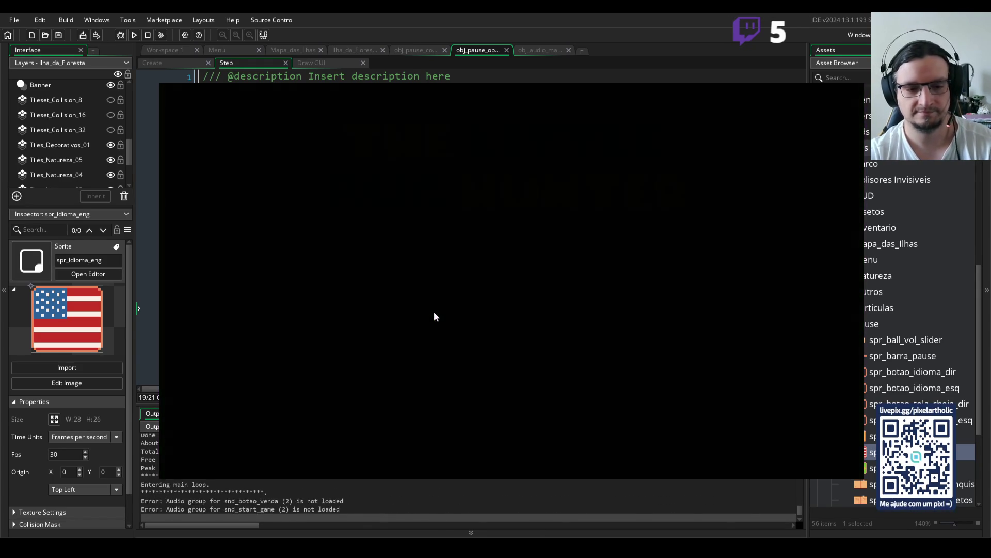
In the running game, step the Options cursor past the last option to confirm it wraps, then close
key("Escape")
key("q")
key("Down")
key("Down")
key("Down")
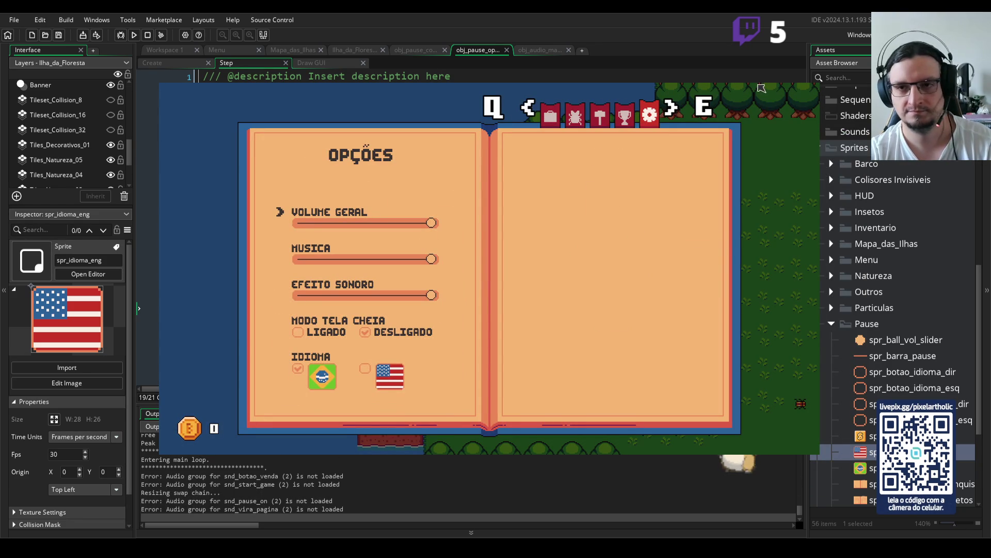
key("Down")
key("Down")
key("Down")
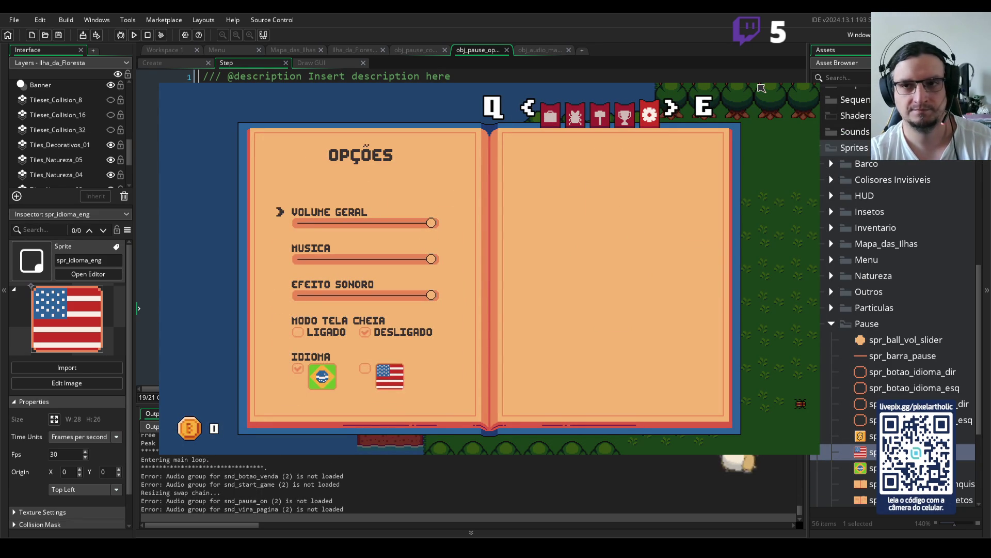
key("Escape")
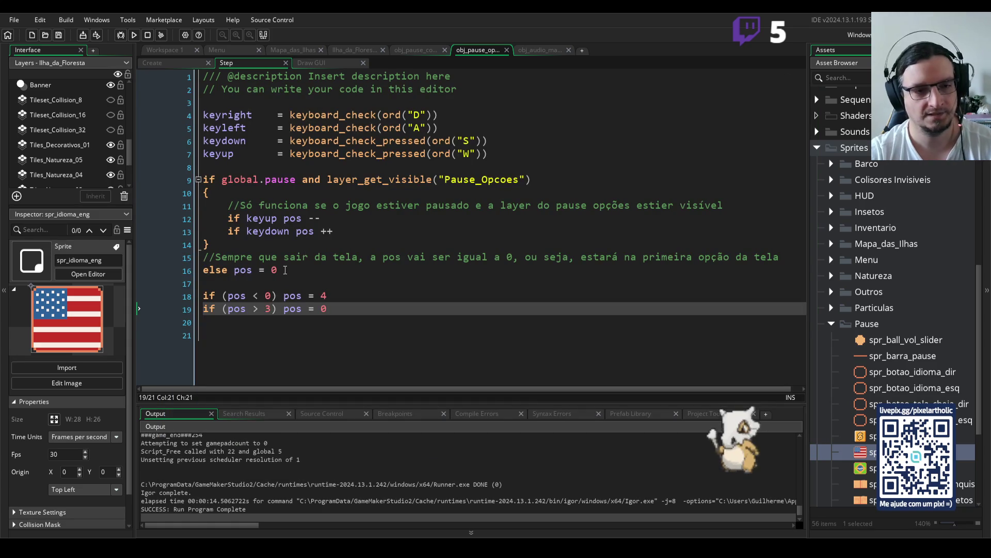
Redo the cursor limit edits back to 5 and 4, and review lines 18 and 19
key("ctrl+y")
left_click(352, 293)
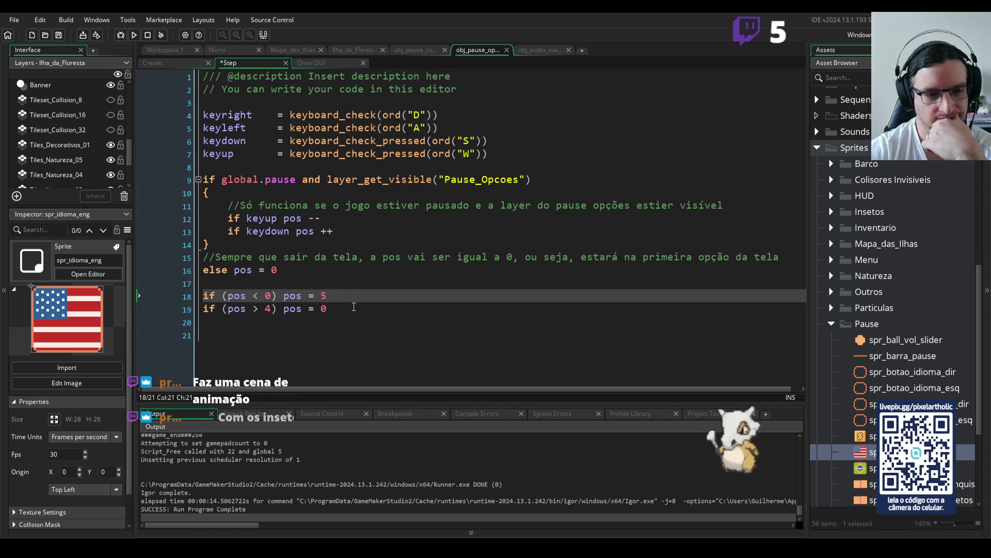
left_click(354, 305)
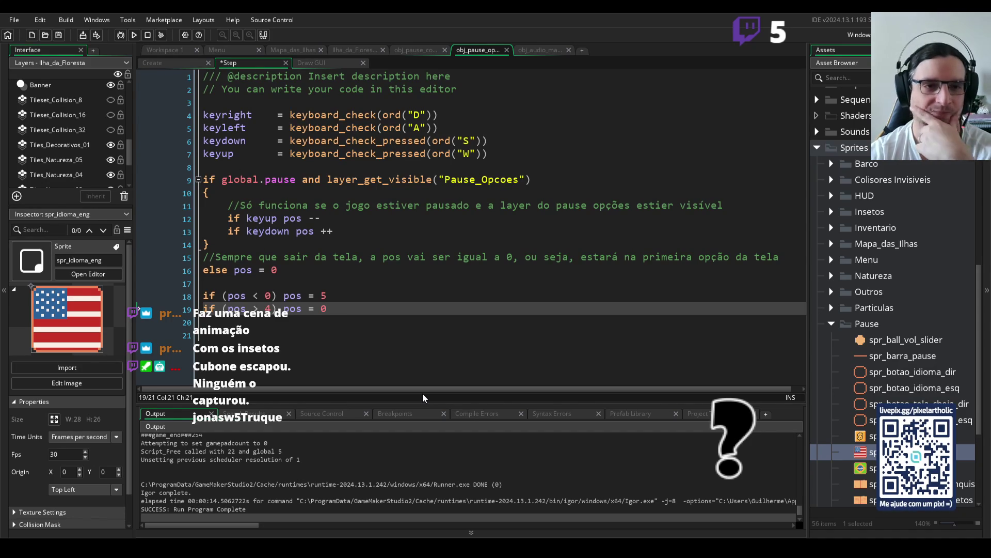
left_click(346, 296)
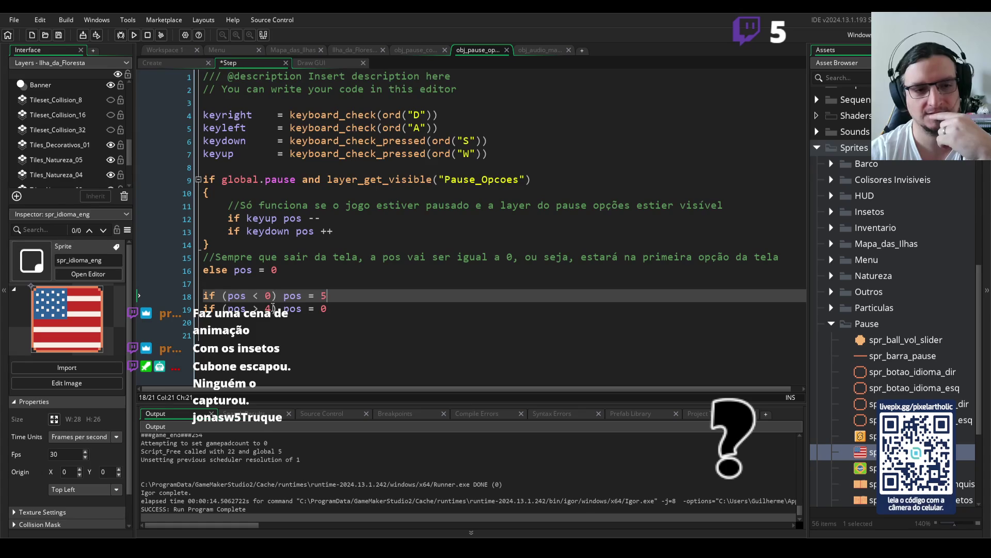
left_click(273, 308)
left_click_drag(273, 309, 265, 308)
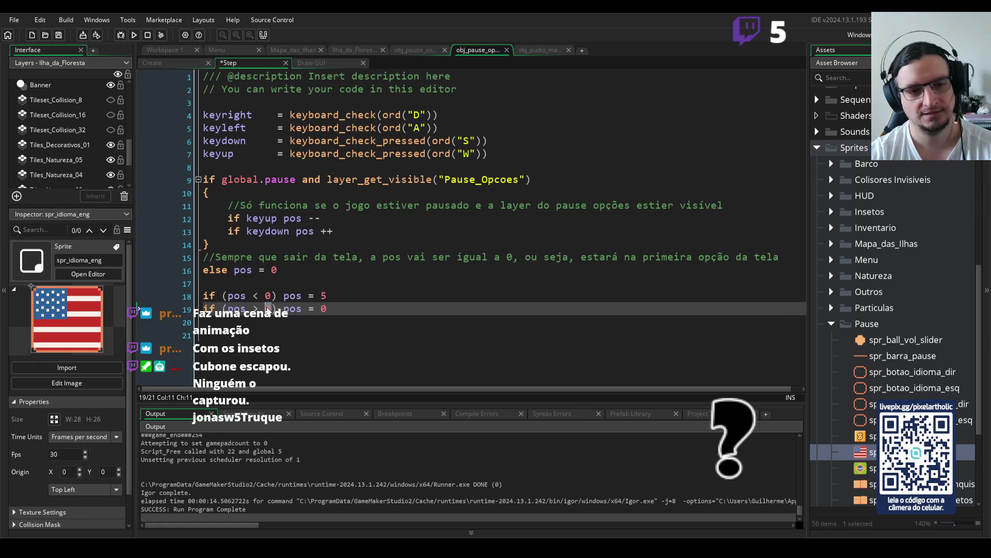
left_click(361, 295)
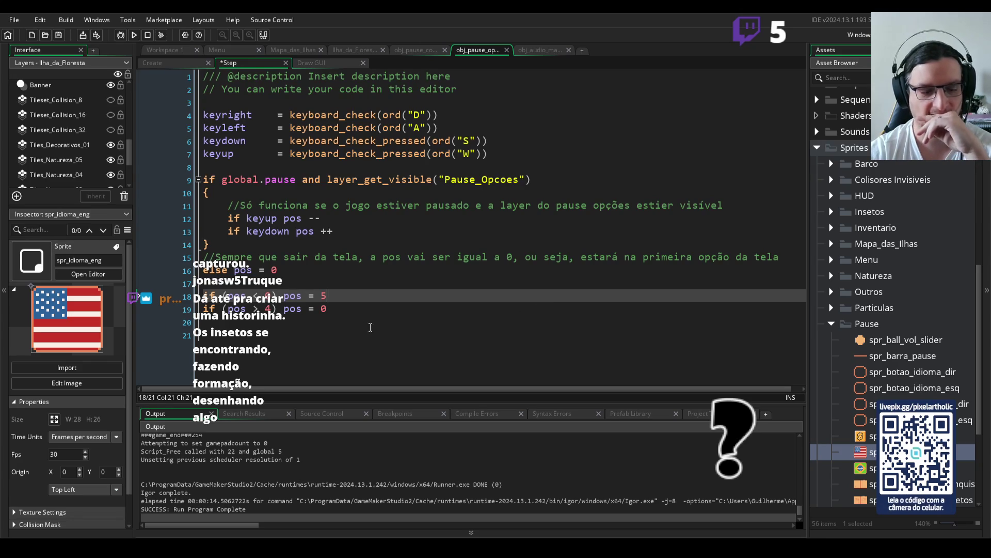
left_click(345, 309)
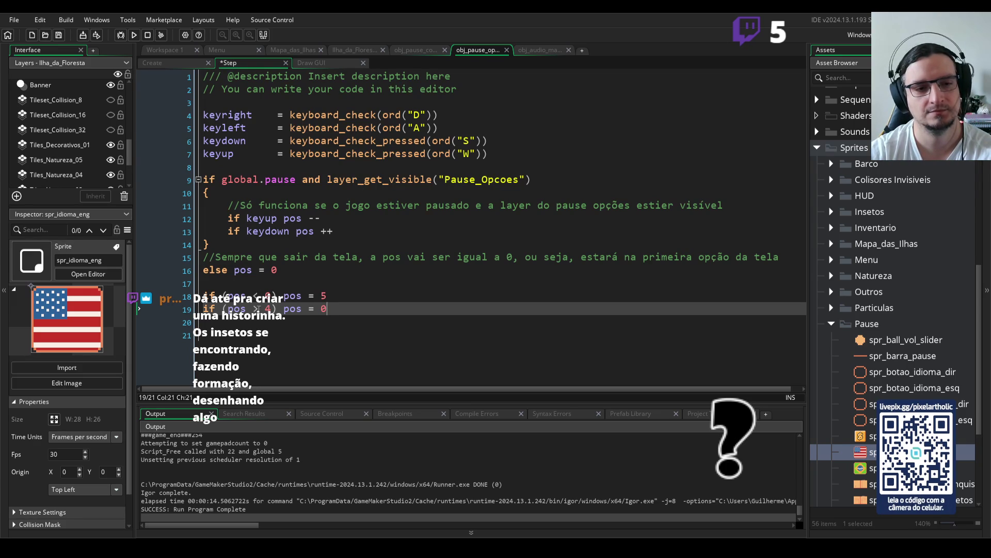
Change line 19's condition to 'if (pos > 5)', then save and run the game
left_click(268, 309)
key("Delete")
type("5")
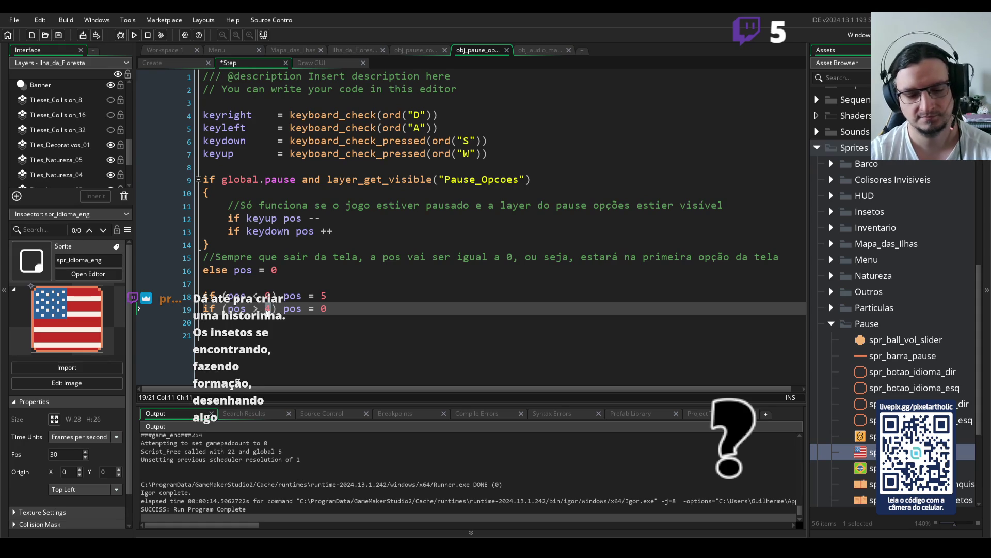
key("F5")
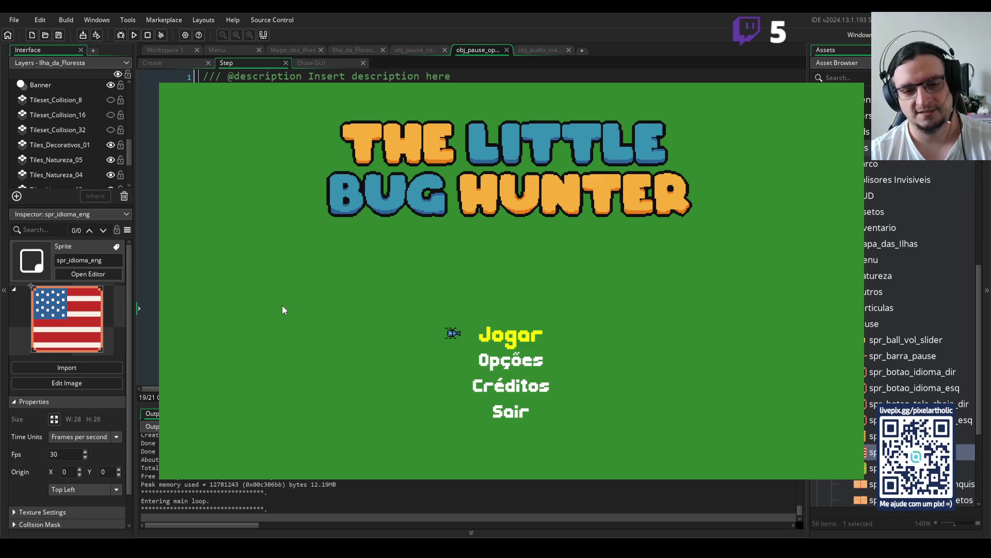
Start the game, open the pause book's Opções page and cycle the selector down to Idioma
key("Return")
key("Escape")
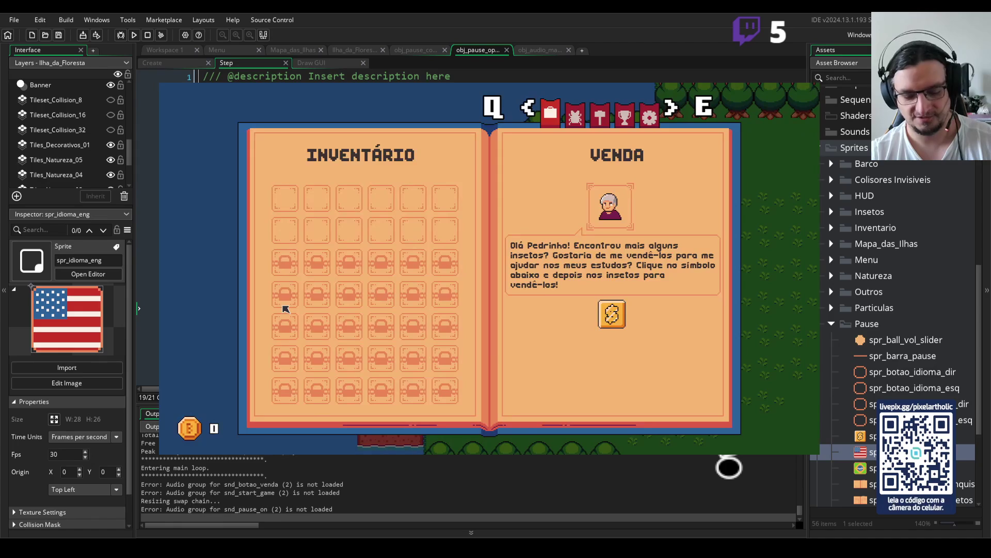
key("q")
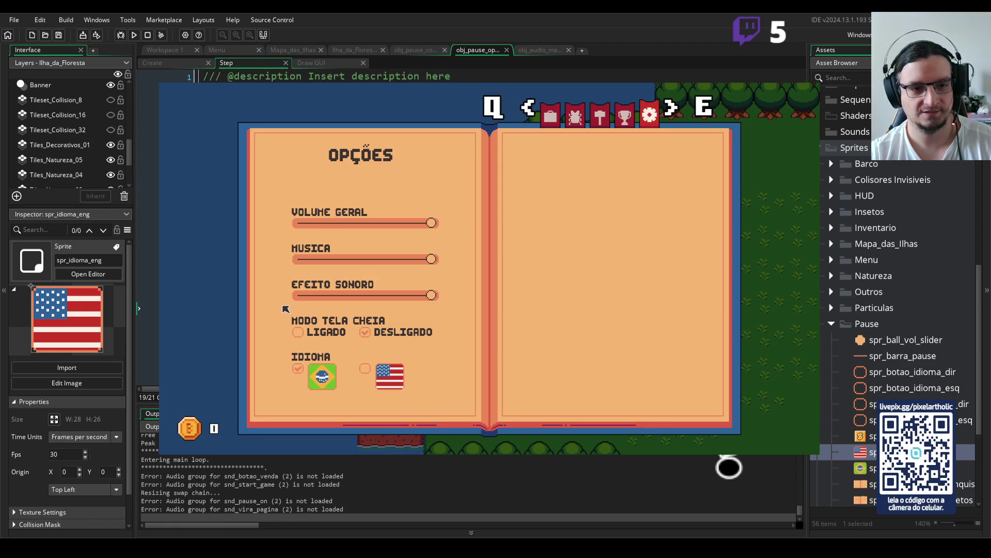
key("Down")
key("Down")
key("Down")
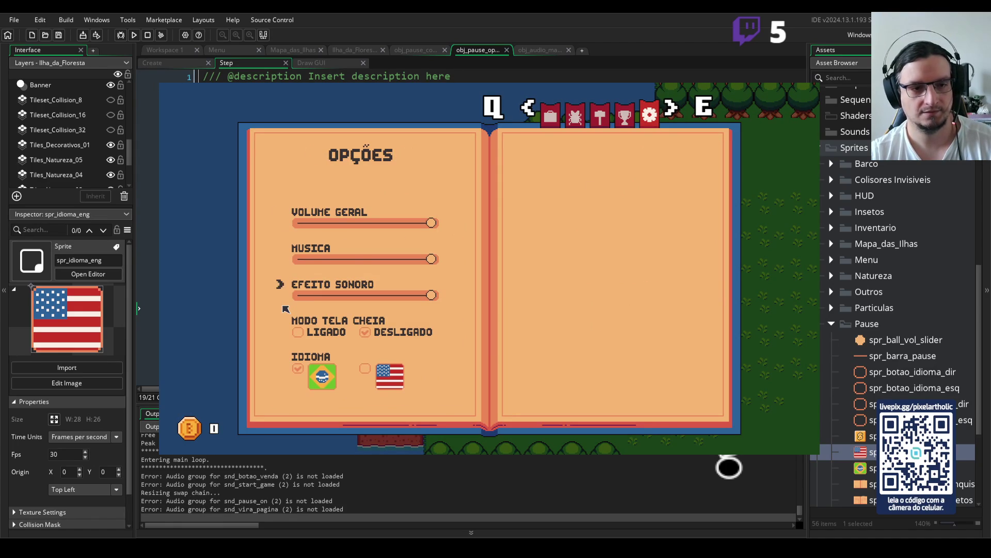
key("Down")
key("Down")
key("Down")
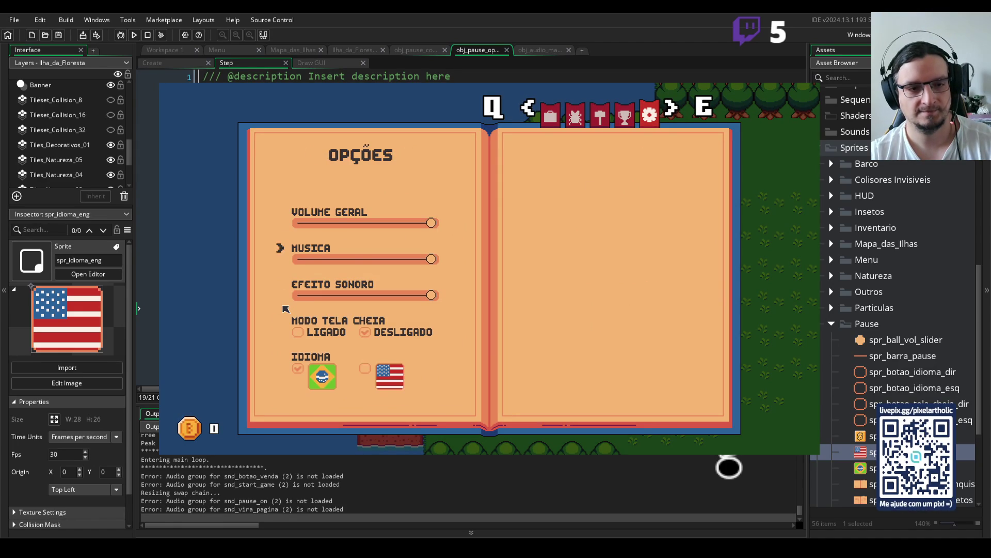
key("Down")
key("Down")
key("Down")
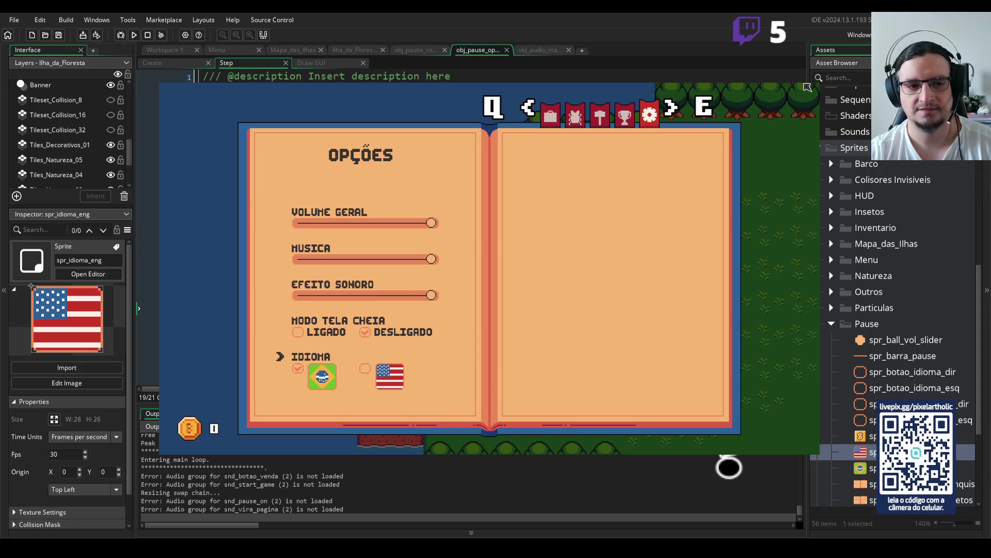
Move the selector between Volume Geral, Efeito Sonoro and Idioma, then close the game
key("Up")
key("Up")
key("Up")
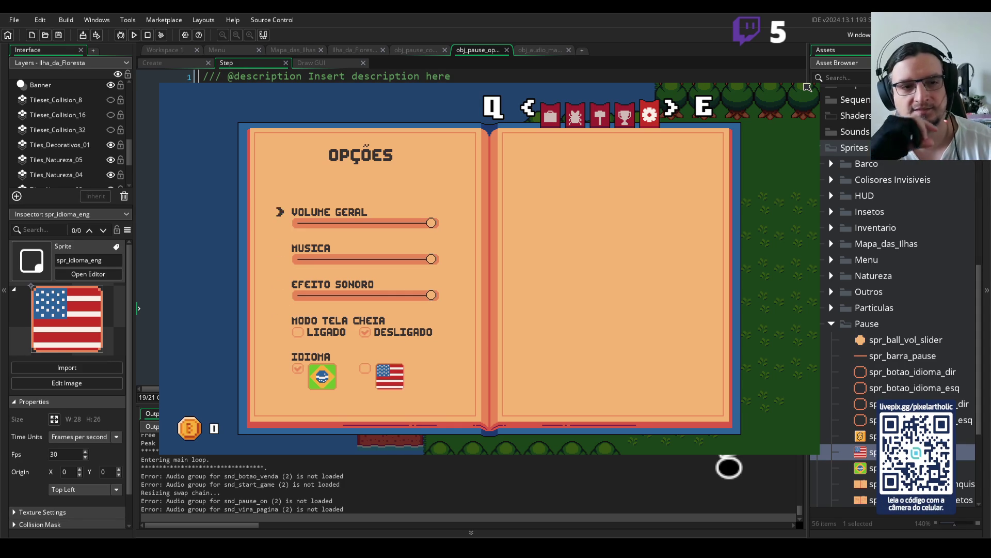
key("Down")
key("Down")
key("Down")
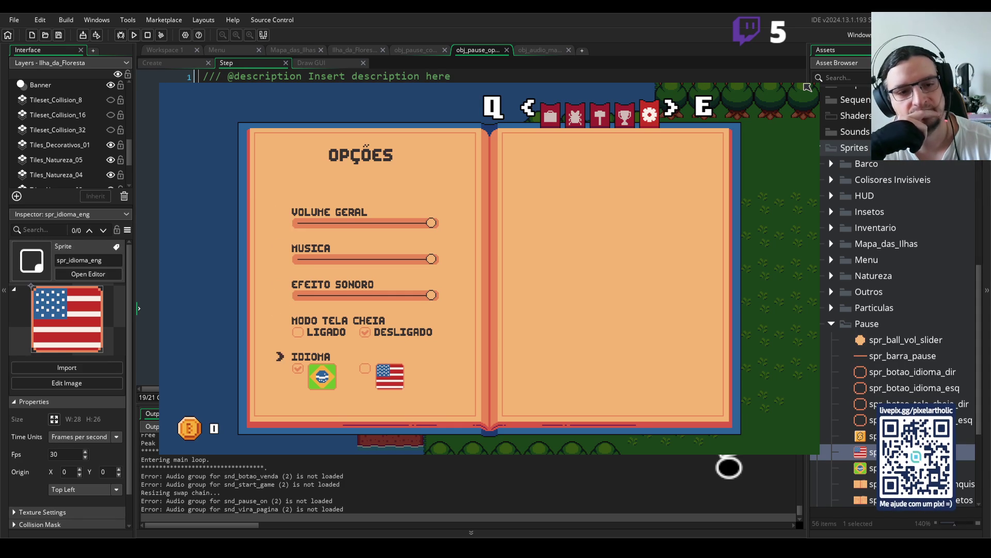
key("Up")
key("Up")
key("Up")
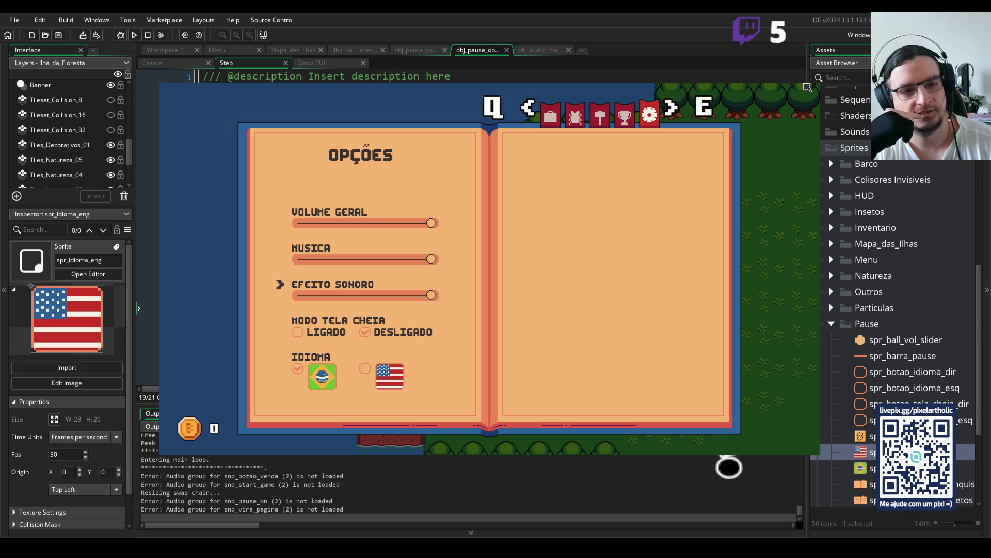
key("Down")
key("Down")
key("Down")
key("Down")
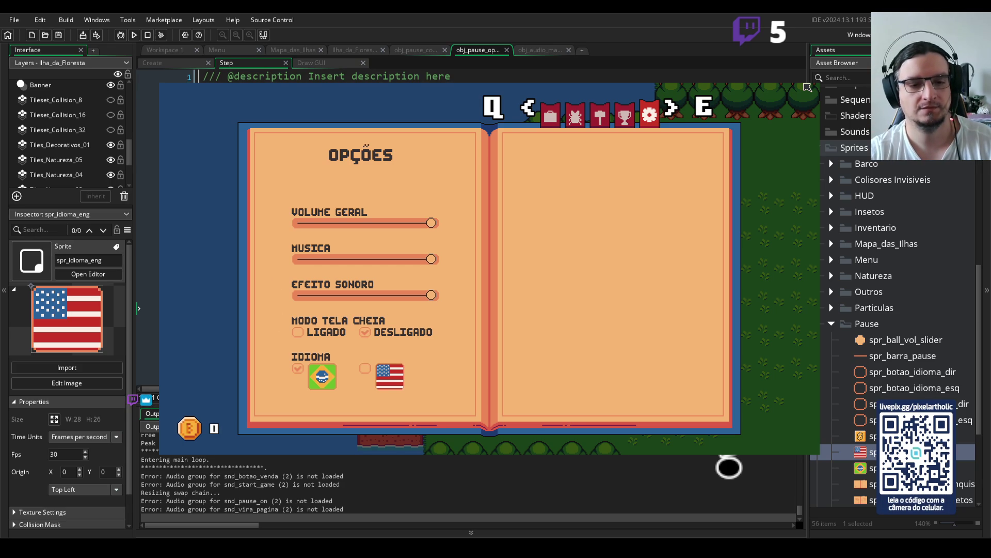
key("Down")
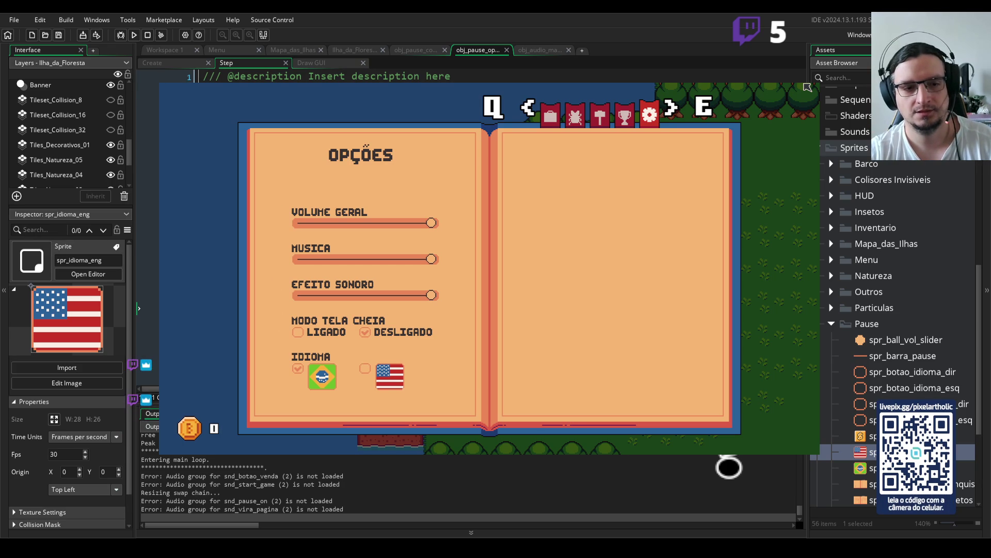
key("Escape")
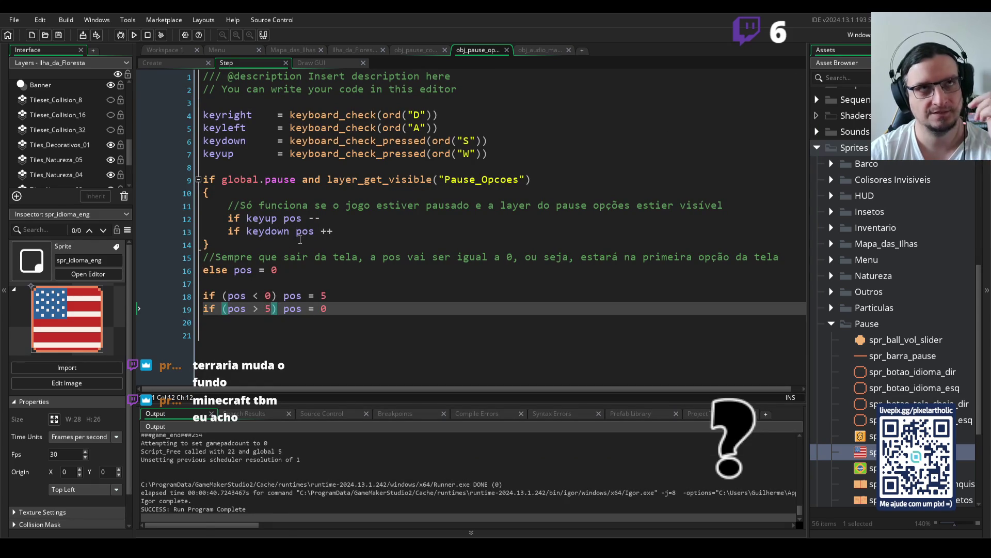
key("alt+Tab")
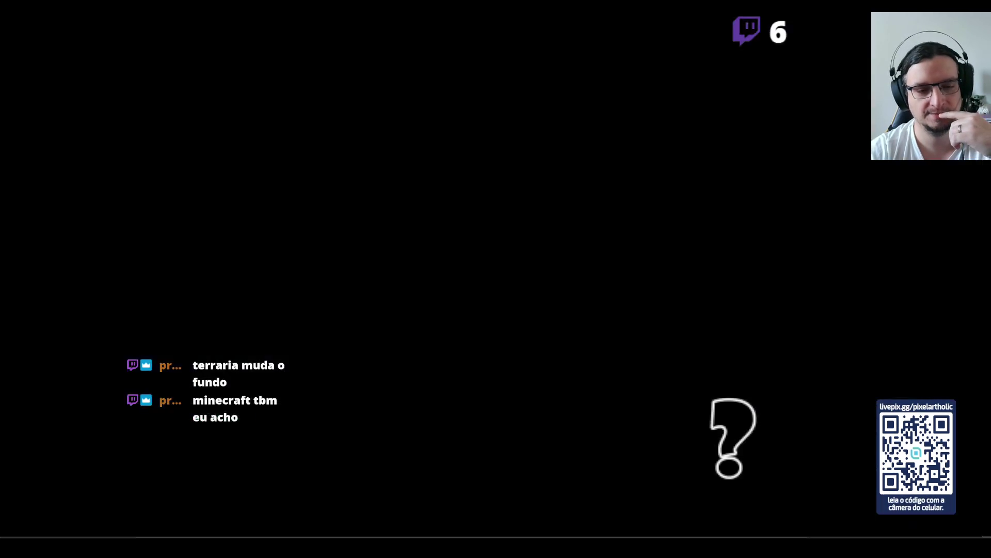
Discard the unsaved Sprite-0001 and pan the options artwork to show the OPÇÕES title
left_click(241, 30)
left_click(495, 298)
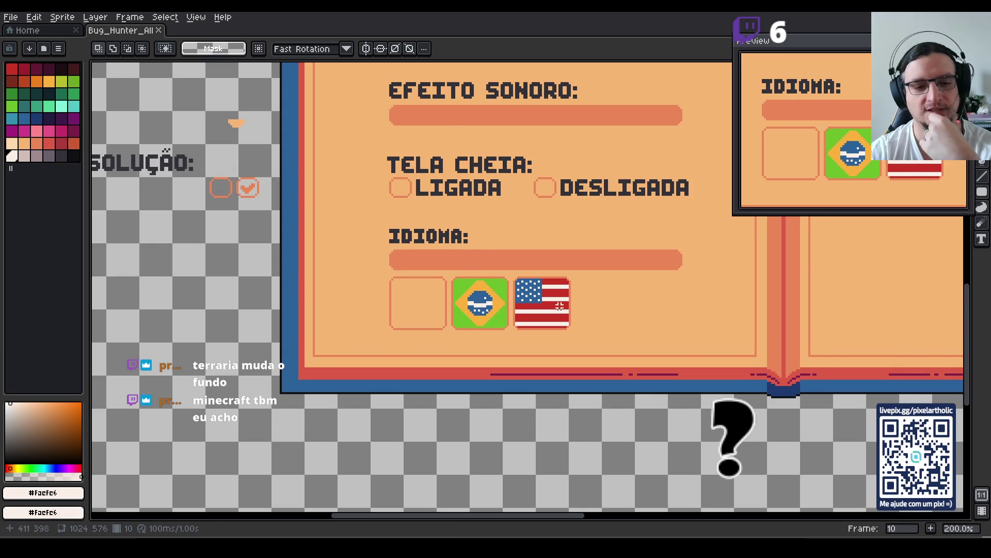
scroll(513, 270, "down", 1)
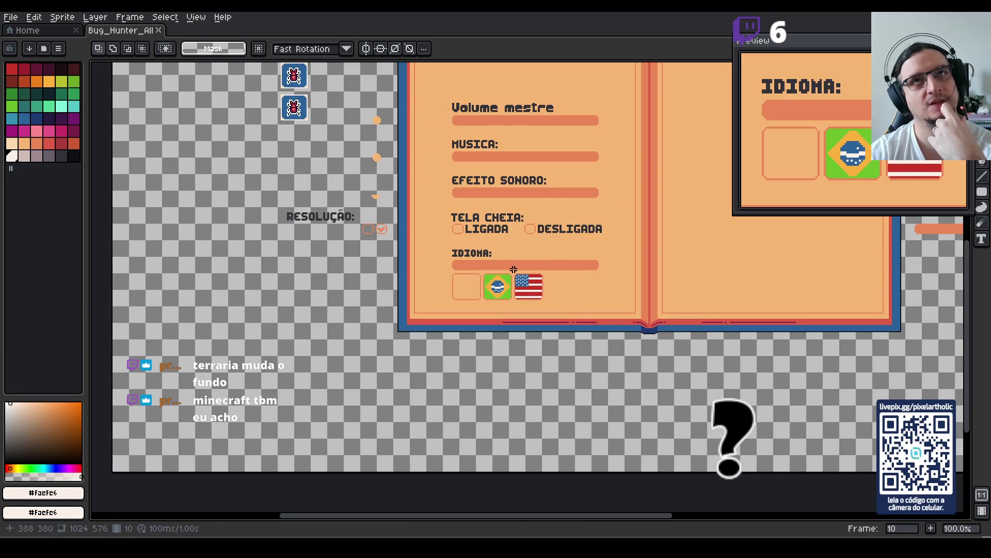
left_click_drag(505, 212, 514, 275)
scroll(514, 275, "up", 1)
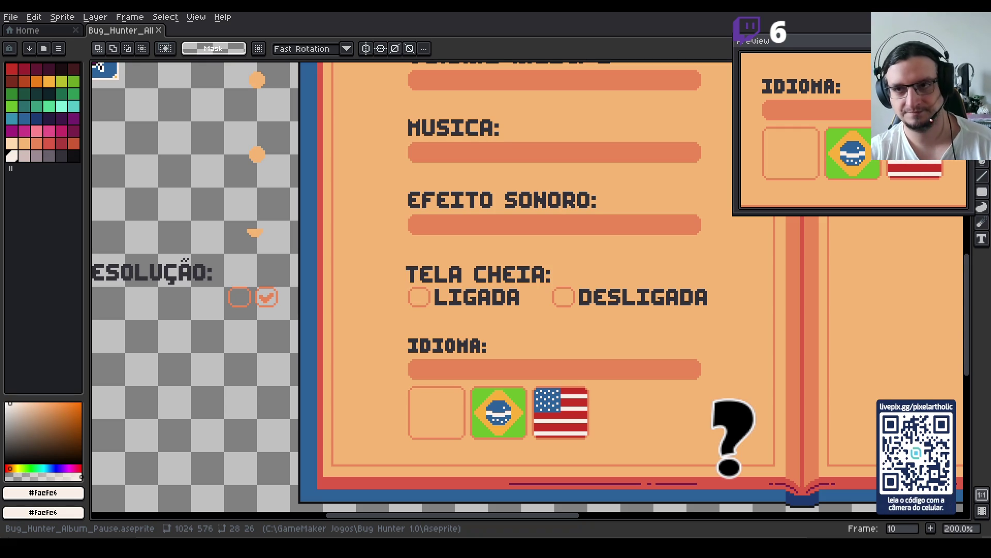
Zoom over the Opções page list and Brazil/US flags, then pick the Eyedropper tool
scroll(515, 177, "down", 2)
scroll(518, 181, "up", 2)
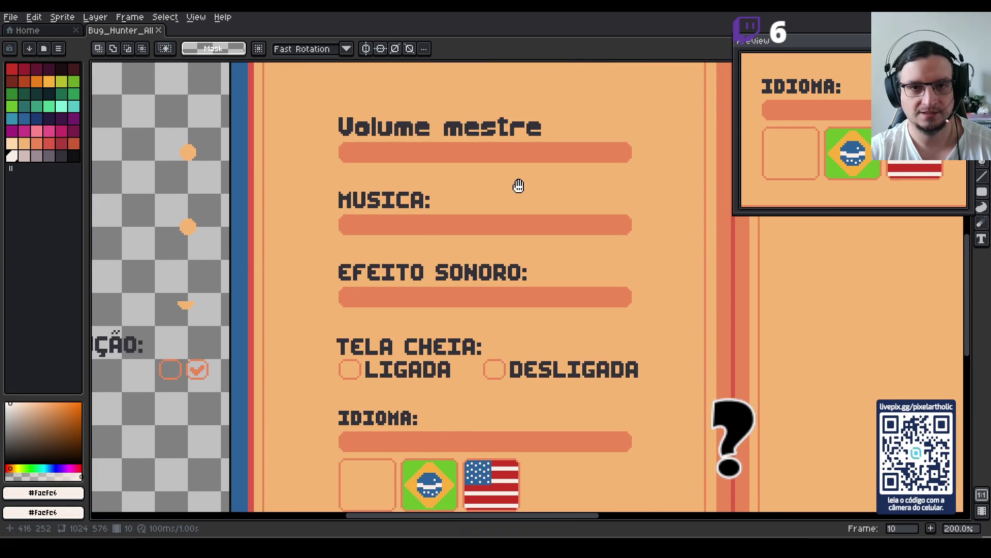
scroll(514, 165, "down", 2)
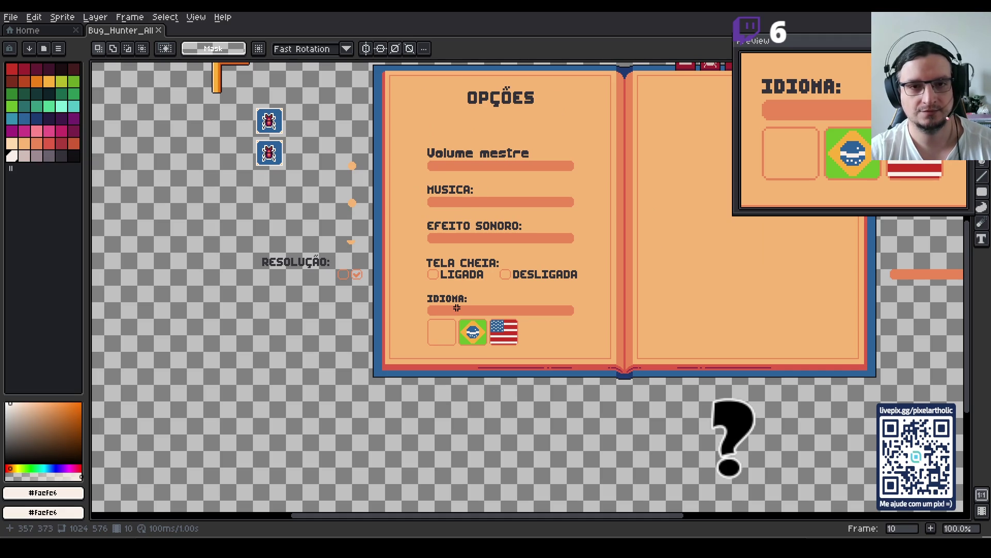
key("i")
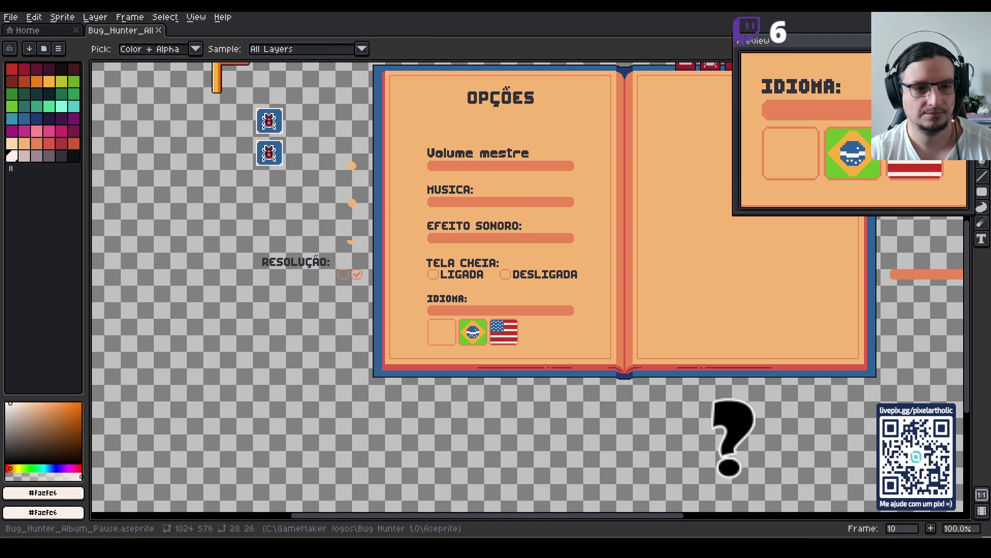